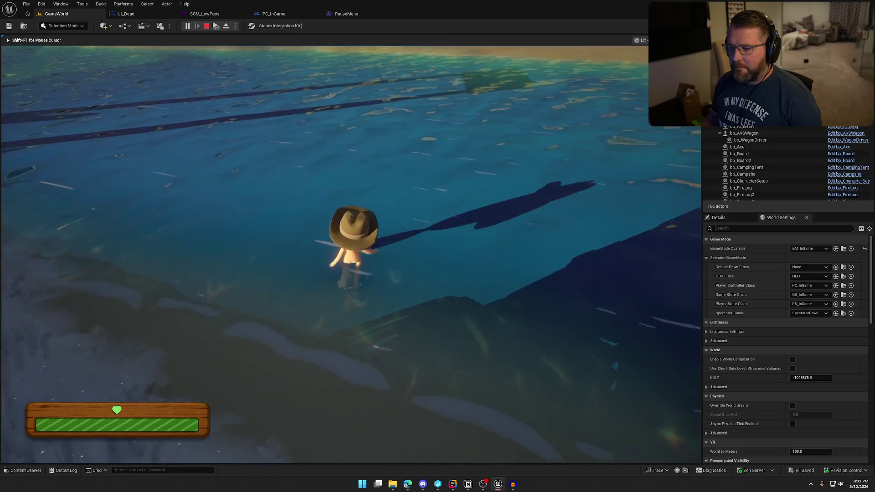
Swim the character through the river until the grayscale death screen appears, then stop the play session.
key(s)
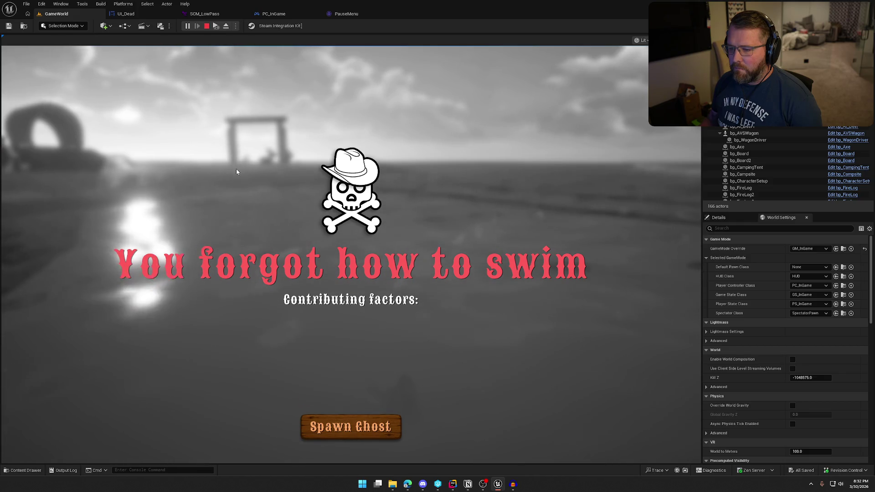
key(Escape)
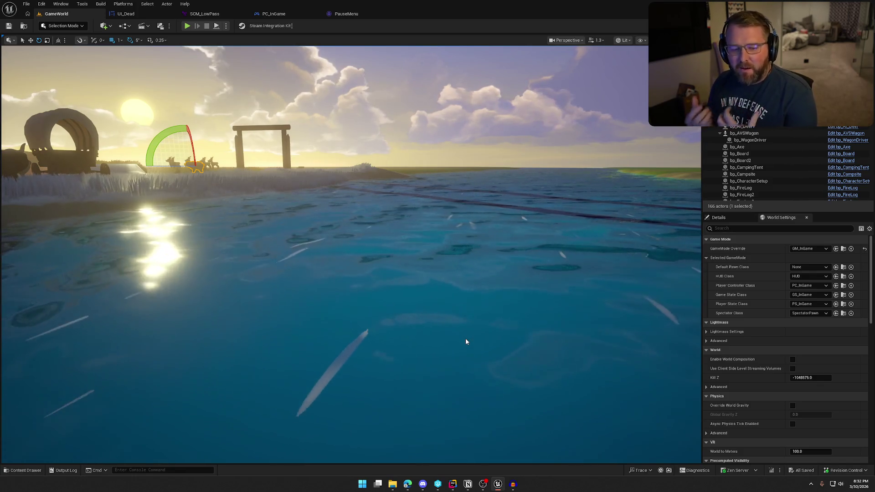
Place a Get Player Camera Manager node in the PC_InGame Inputs graph after Play Sound 2D.
mouse_move(465, 342)
mouse_down()
mouse_move(446, 401)
mouse_move(274, 319)
mouse_move(402, 289)
mouse_move(422, 242)
mouse_up()
click(274, 13)
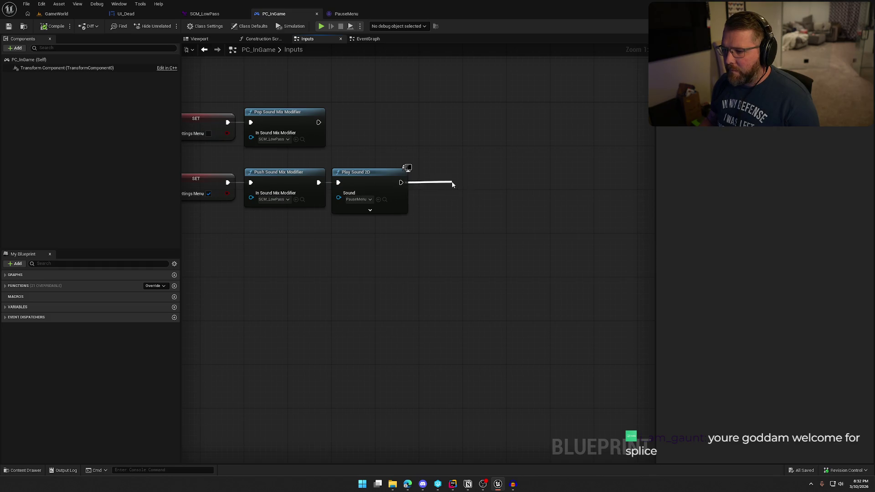
drag(453, 183, 452, 183)
text(get c)
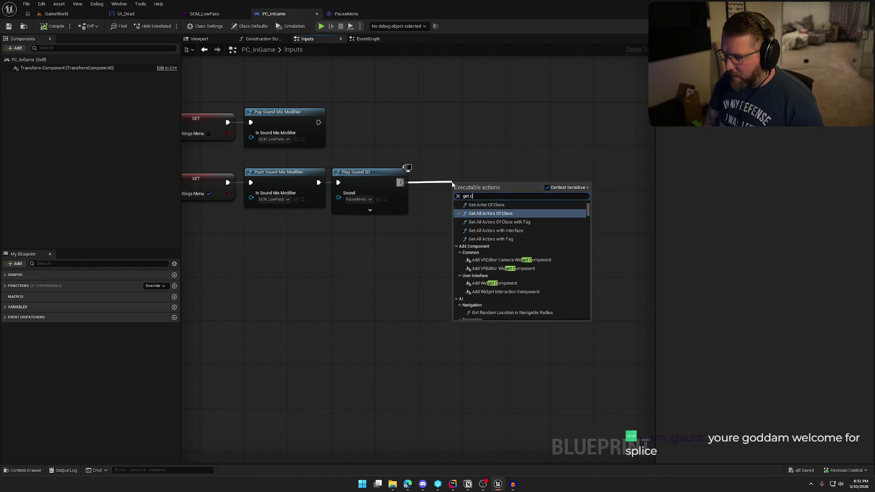
text(amera)
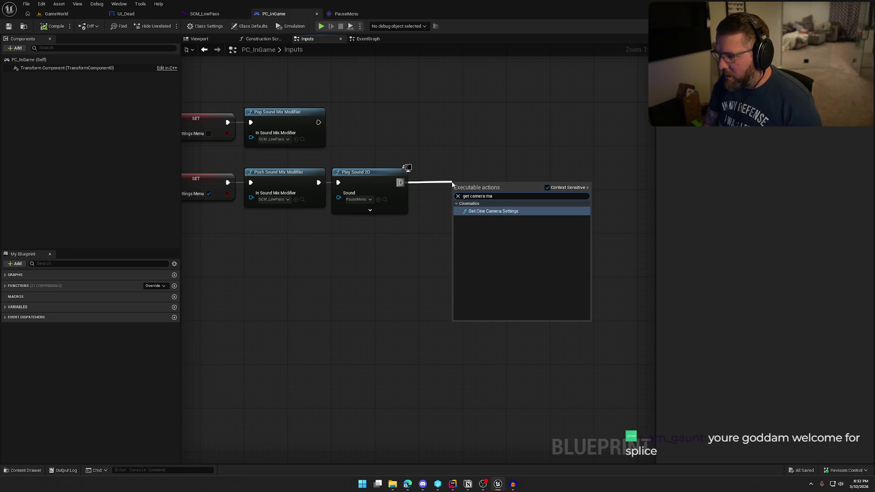
key(ctrl+a)
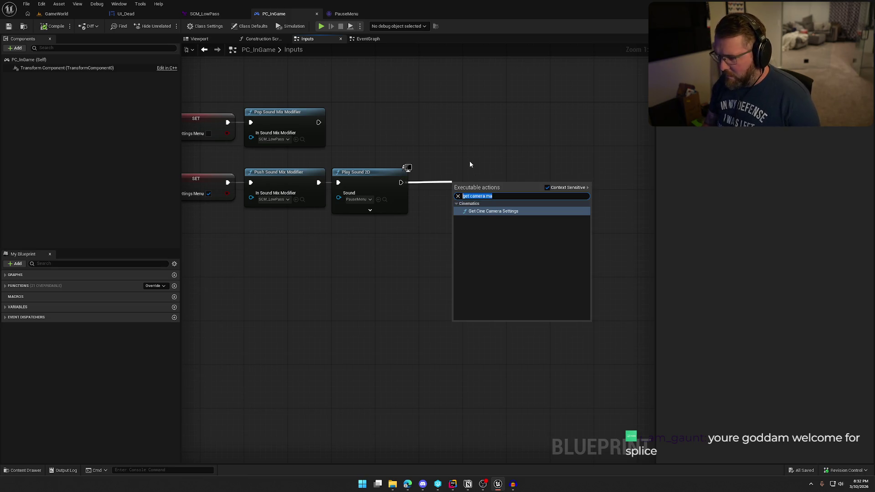
key(Escape)
right_click(359, 231)
text(get camera ma)
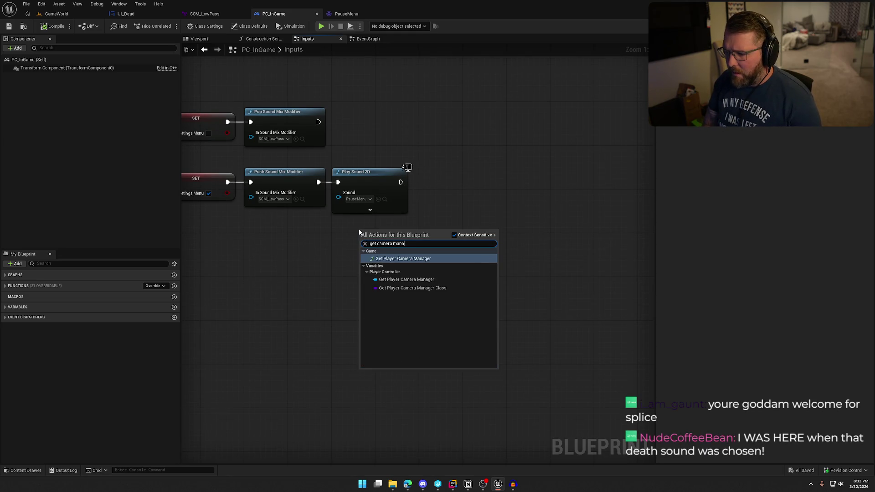
key(Return)
drag(394, 233, 379, 239)
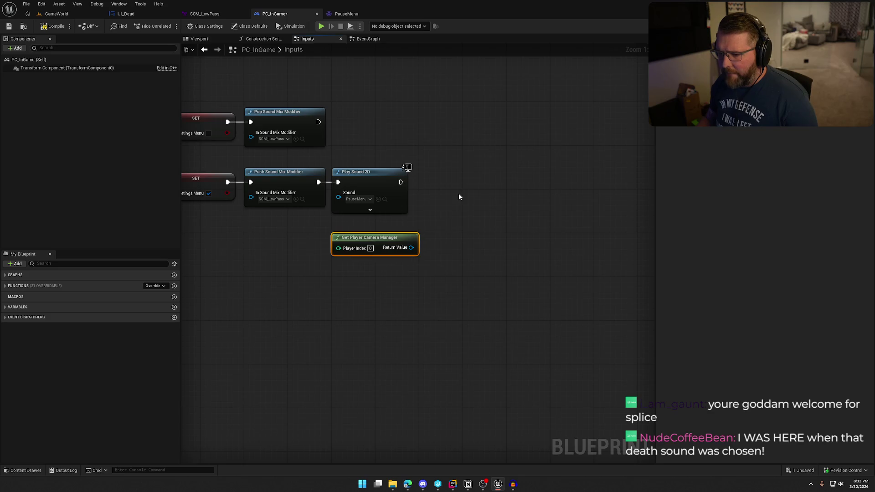
Search the camera manager's Return Value actions for 'apply e' and 'post' without adding a node, then view UI_Dead.
drag(466, 198, 466, 197)
text(apply e)
key(BackSpace)
key(BackSpace)
key(BackSpace)
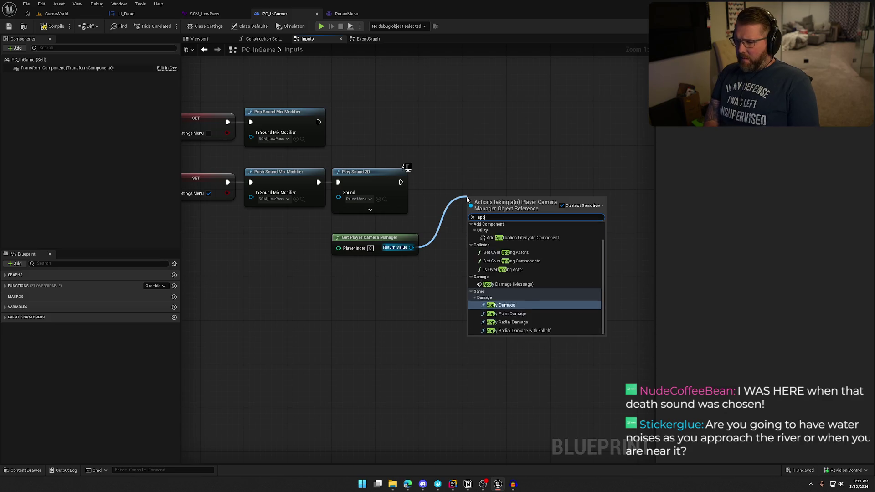
text(post)
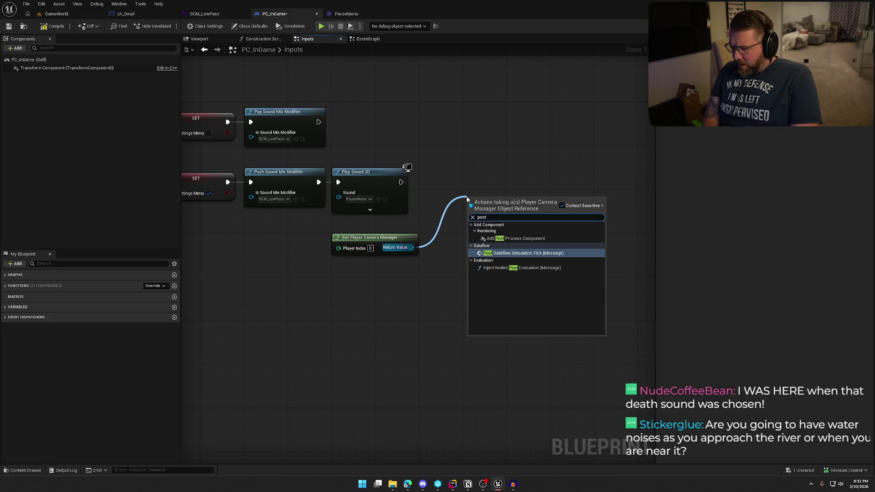
key(Escape)
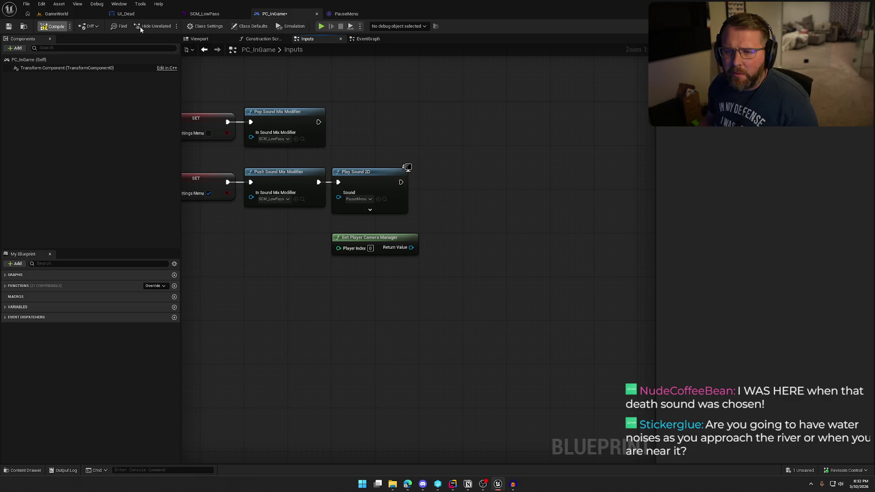
click(117, 13)
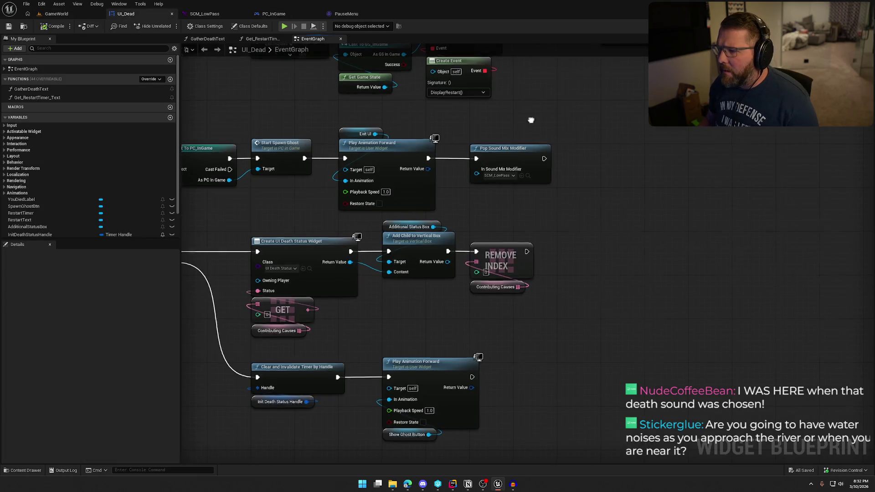
Pan across the UI_Dead graph's death text and Set Timer by Event nodes, then return to PC_InGame.
scroll(360, 145, down, 5)
scroll(350, 140, up, 3)
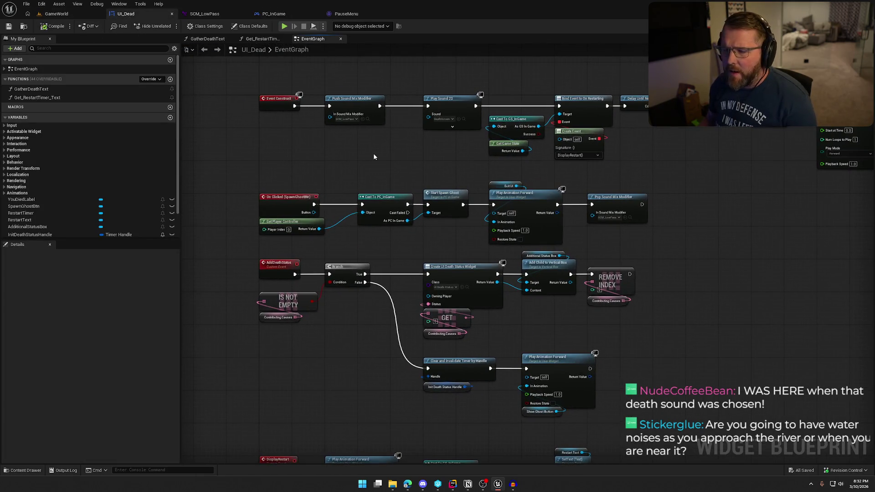
drag(391, 149, 258, 142)
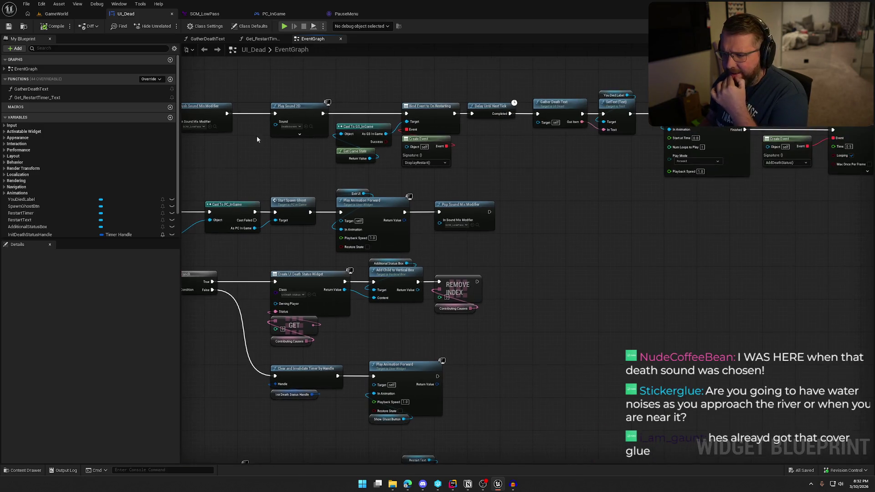
drag(396, 157, 376, 194)
drag(442, 181, 349, 195)
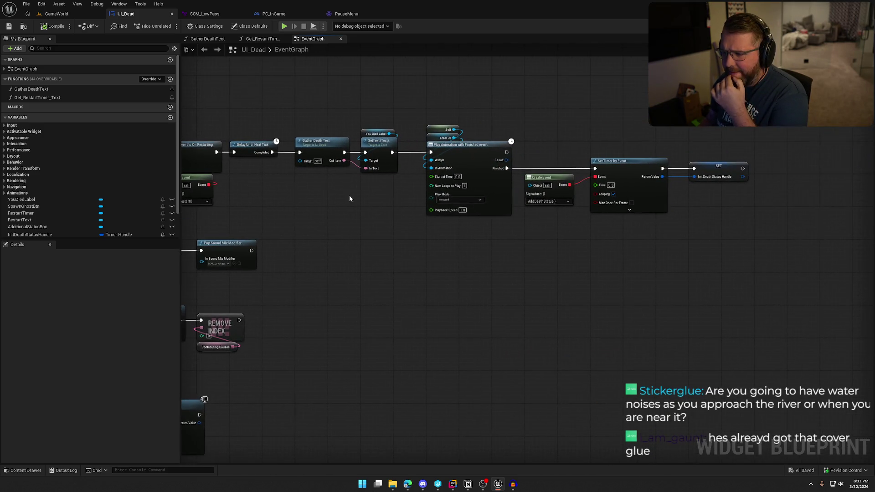
mouse_move(403, 212)
mouse_down()
mouse_move(309, 199)
mouse_move(524, 237)
mouse_move(750, 183)
mouse_up()
mouse_move(723, 297)
mouse_down()
mouse_move(644, 238)
mouse_move(667, 271)
mouse_move(663, 108)
mouse_move(665, 292)
mouse_up()
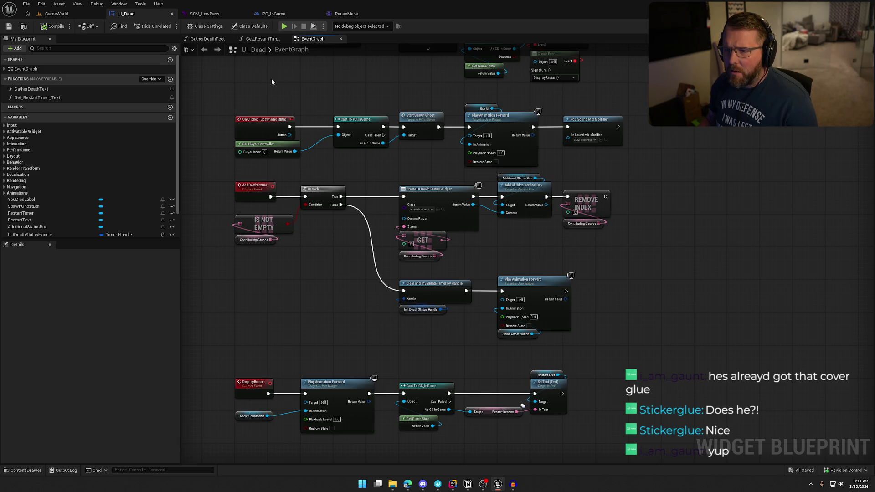
click(274, 14)
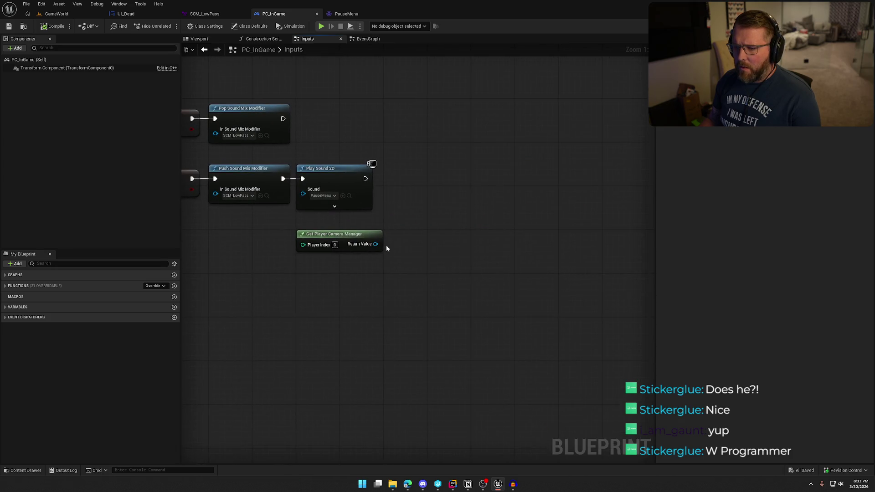
Browse the camera manager's Return Value actions matching 'get camera'.
drag(386, 244, 387, 244)
text(get camera)
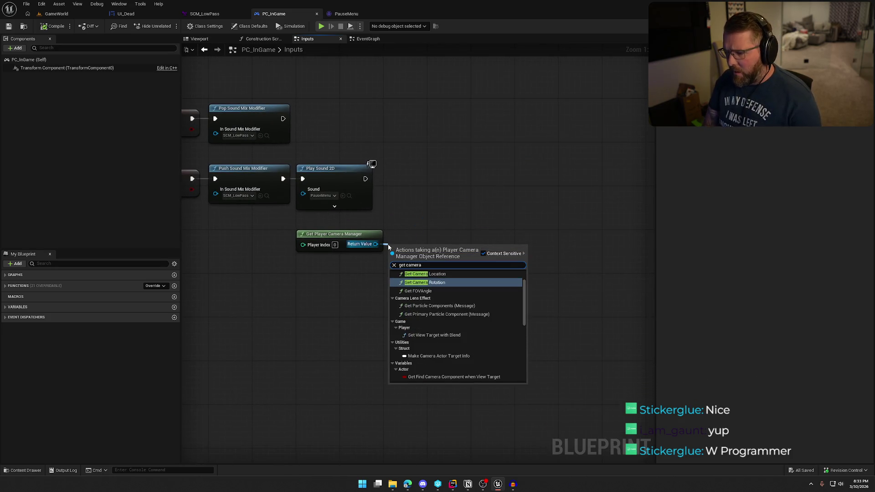
scroll(472, 330, down, 2)
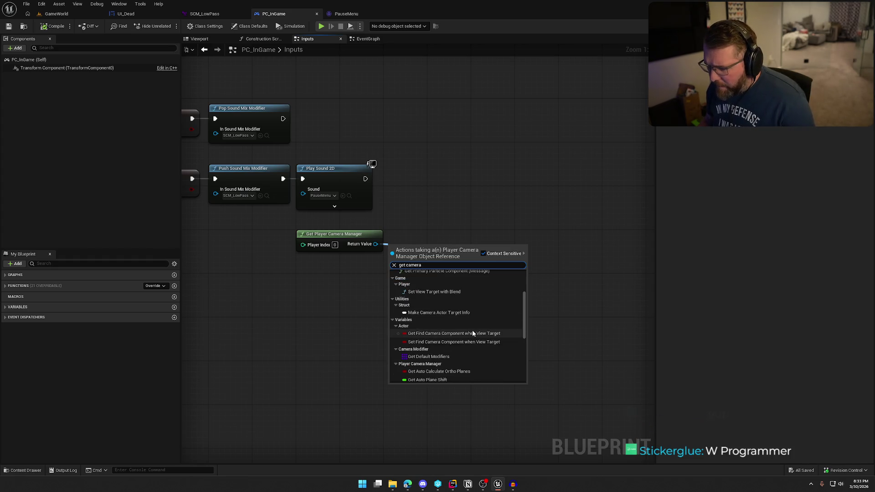
scroll(492, 328, down, 5)
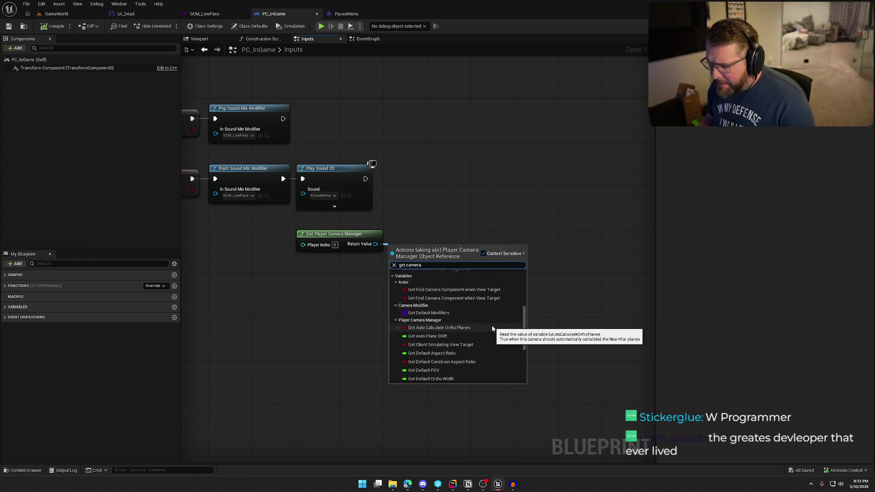
scroll(492, 328, down, 2)
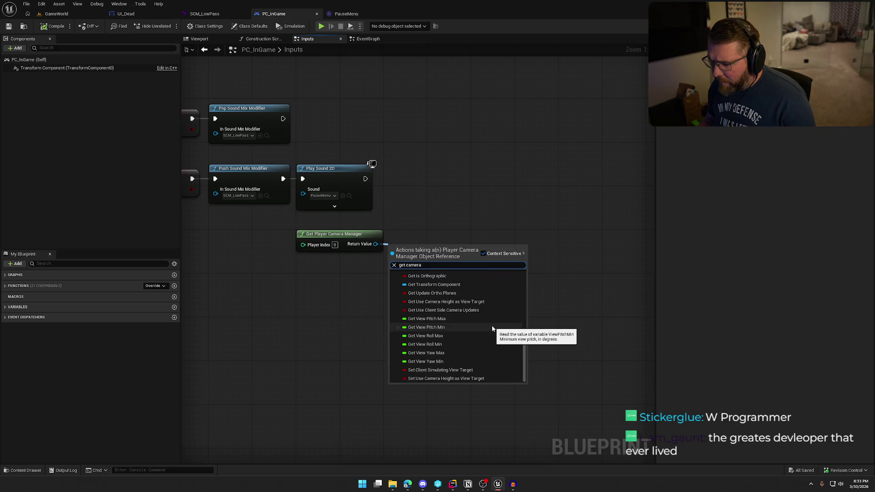
scroll(492, 328, up, 15)
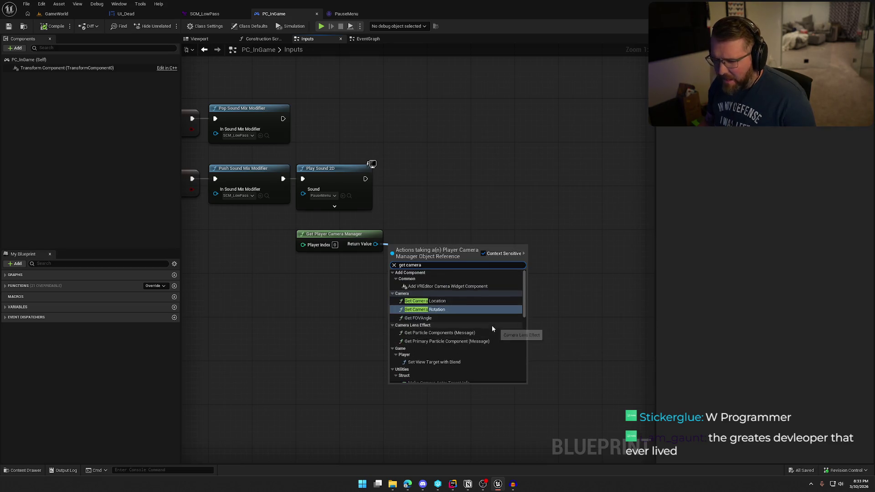
Search its actions for 'settings', cancel without adding a node, and return to the GameWorld level.
drag(376, 244, 439, 206)
text(set)
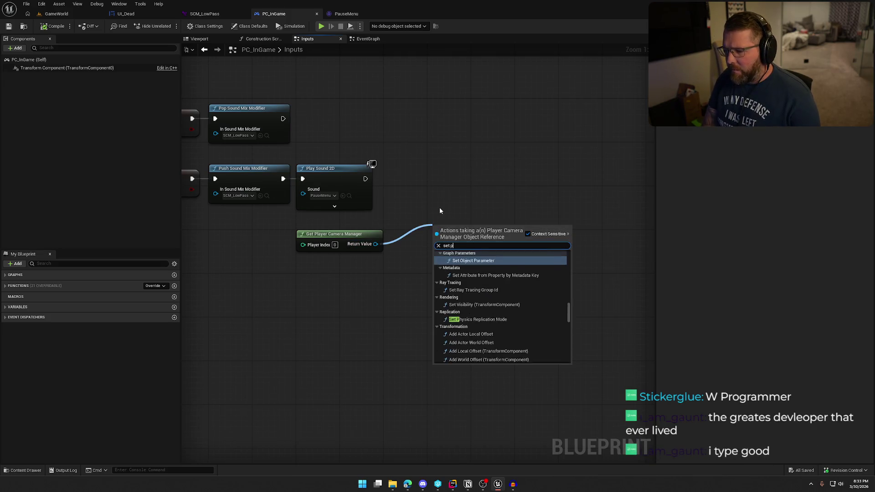
text( setting)
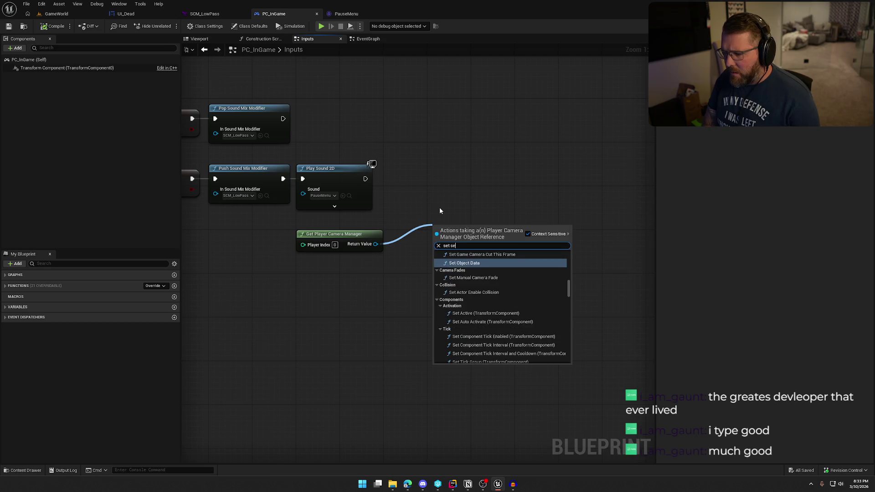
key(ctrl+a)
text(settings)
key(Escape)
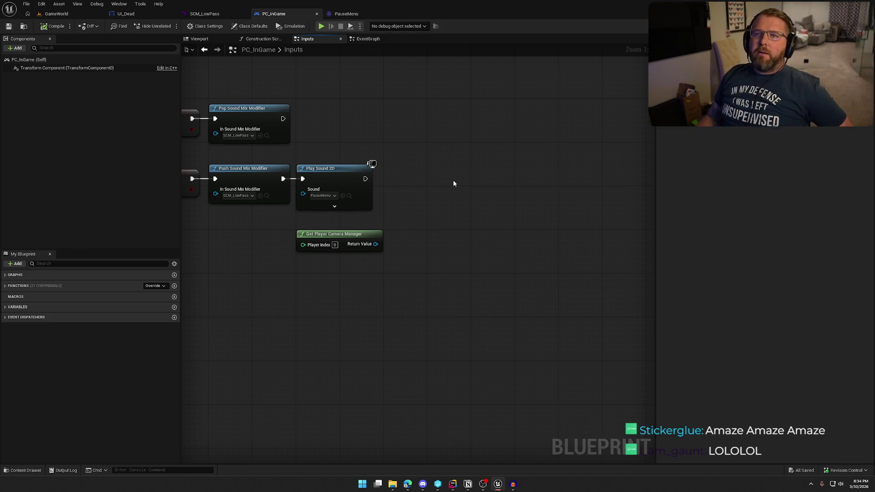
click(57, 13)
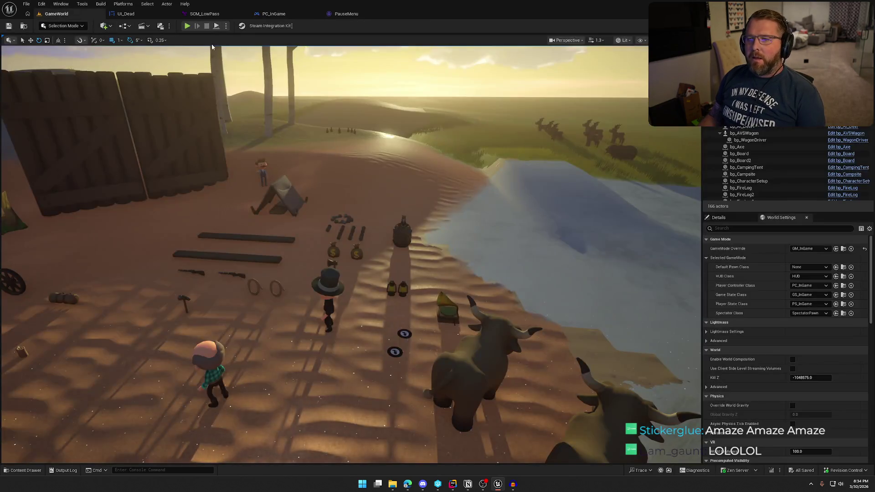
Play-test the level, walking the character along the river shore with W, A and sprinting with Shift.
click(188, 27)
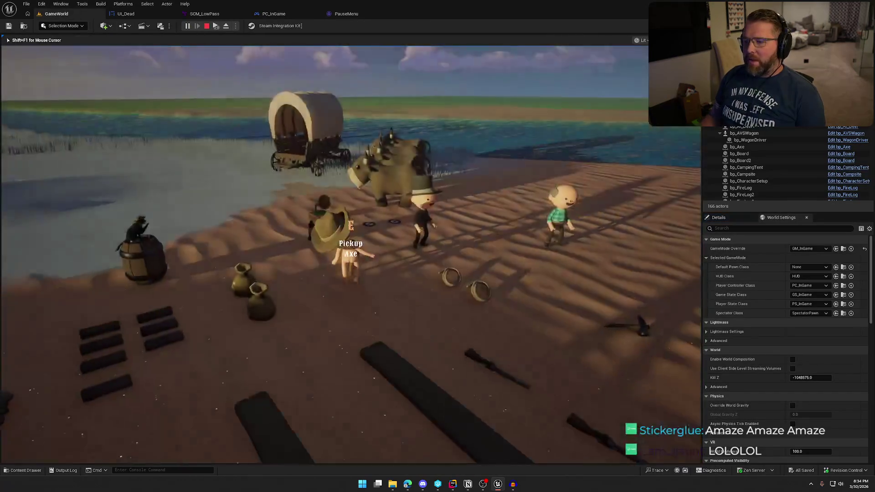
key(w)
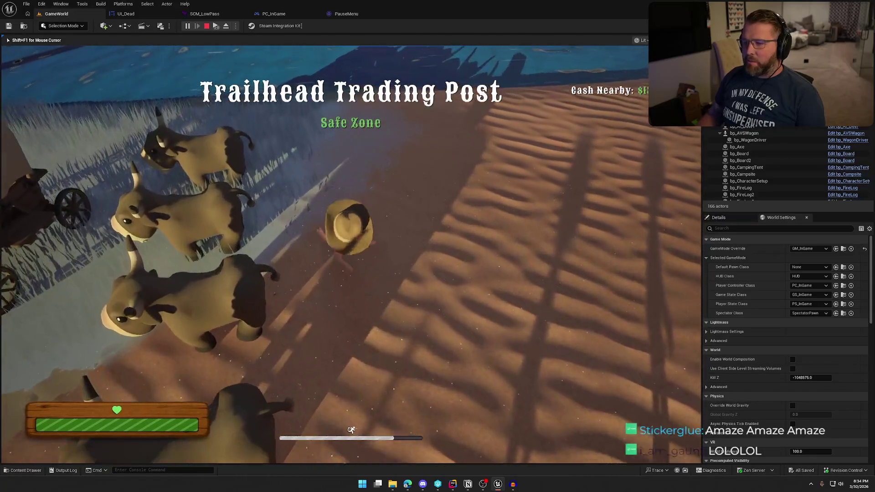
key(w)
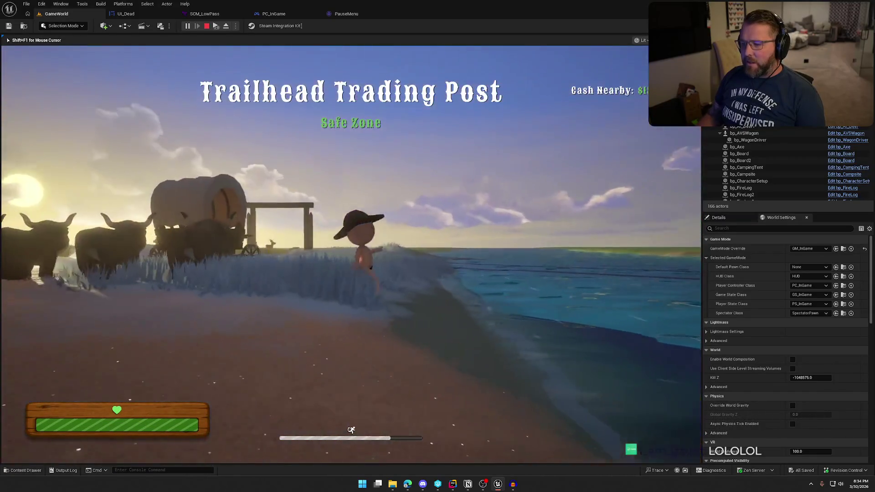
key(w)
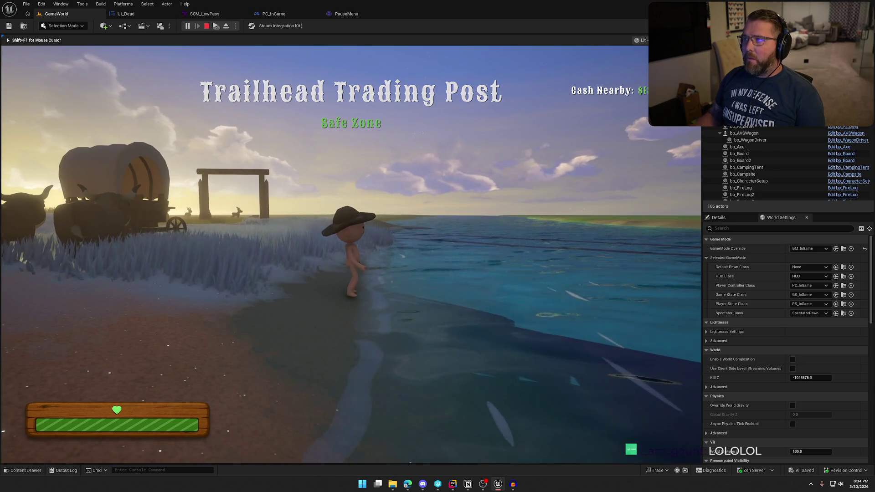
key(shift)
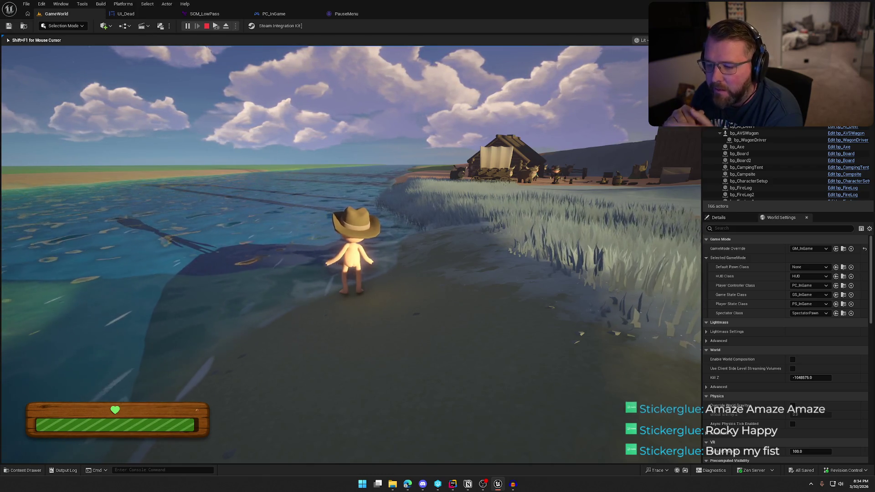
key(w)
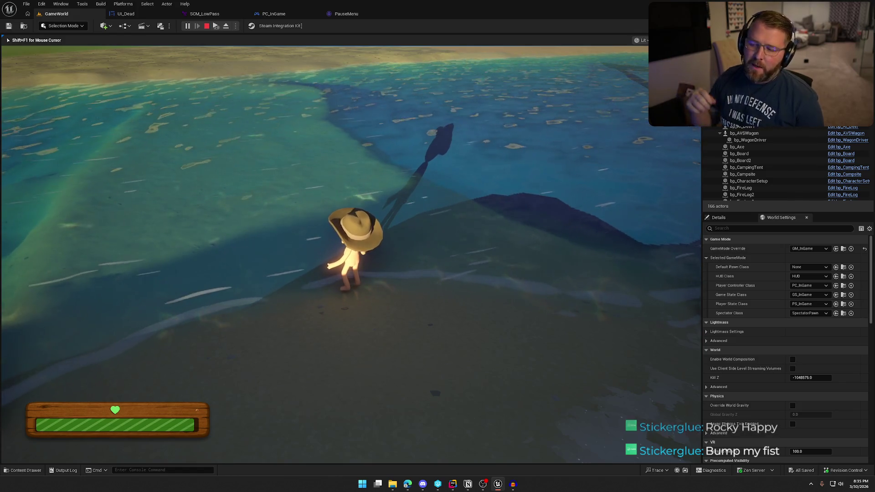
key(w)
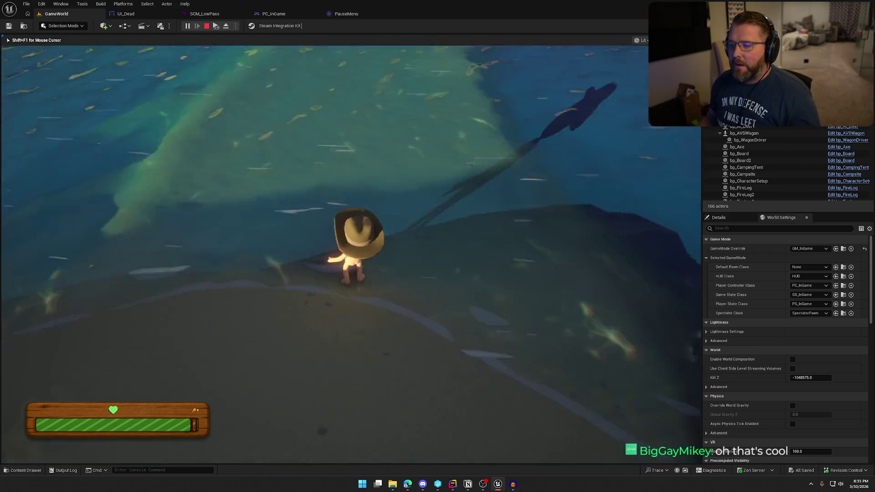
key(shift+w)
key(a)
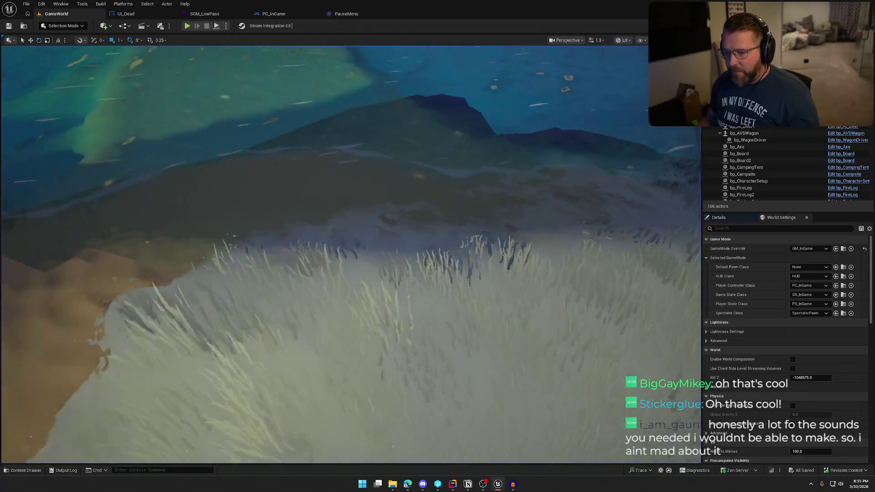
Stop the play session, fly back over the river, and select the bp_RiverLogic sound actor.
key(Escape)
drag(348, 201, 349, 200)
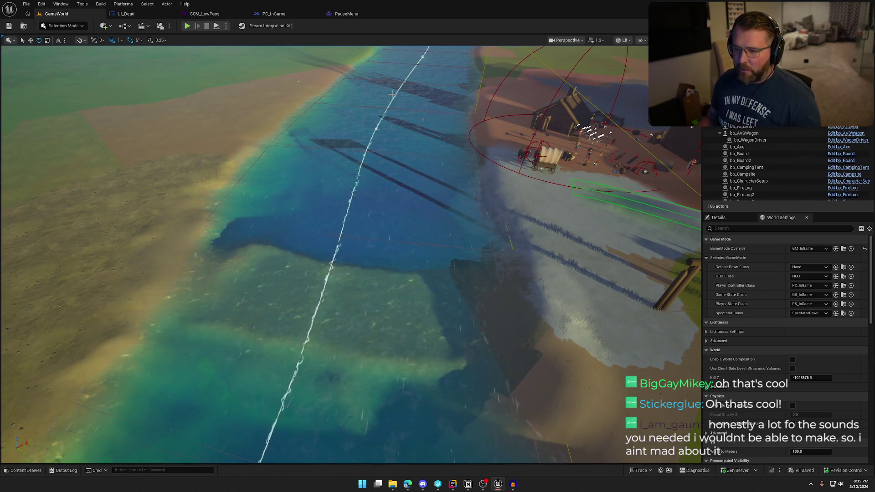
drag(396, 131, 397, 131)
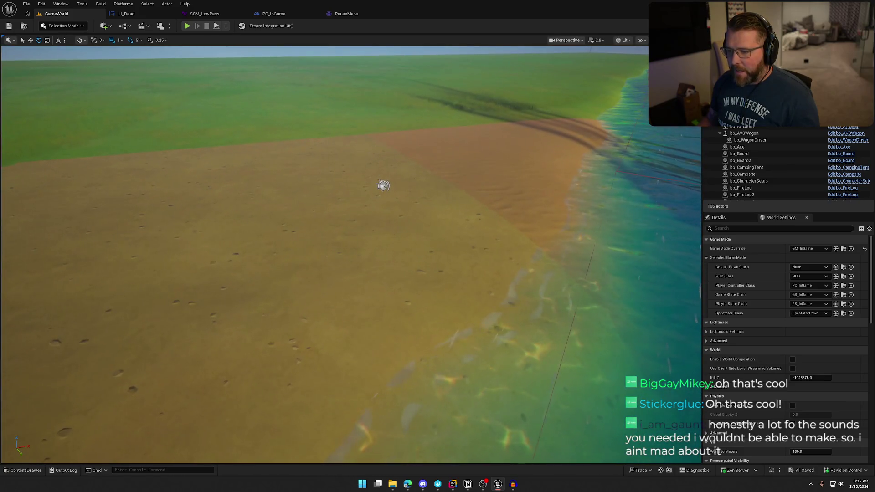
click(383, 185)
Fly around the river and beach to inspect bp_RiverLogic from several angles.
drag(383, 185, 384, 185)
drag(322, 213, 321, 213)
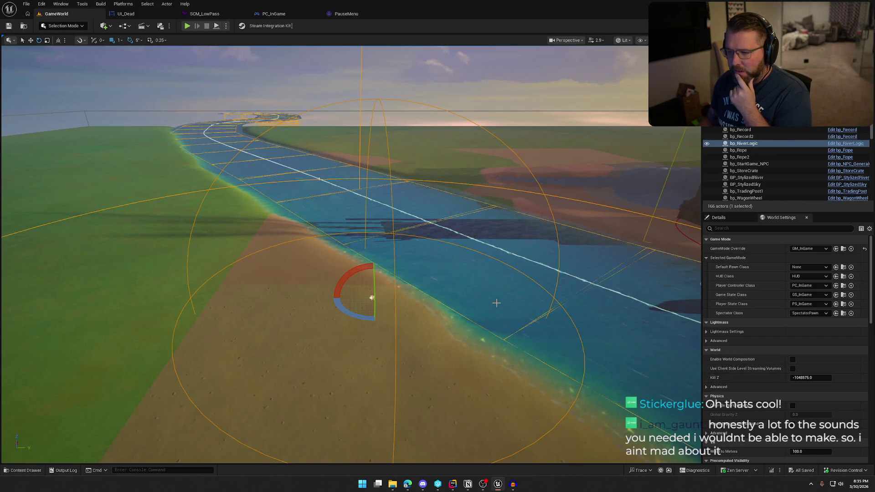
drag(496, 303, 496, 303)
drag(335, 123, 335, 123)
drag(366, 84, 373, 155)
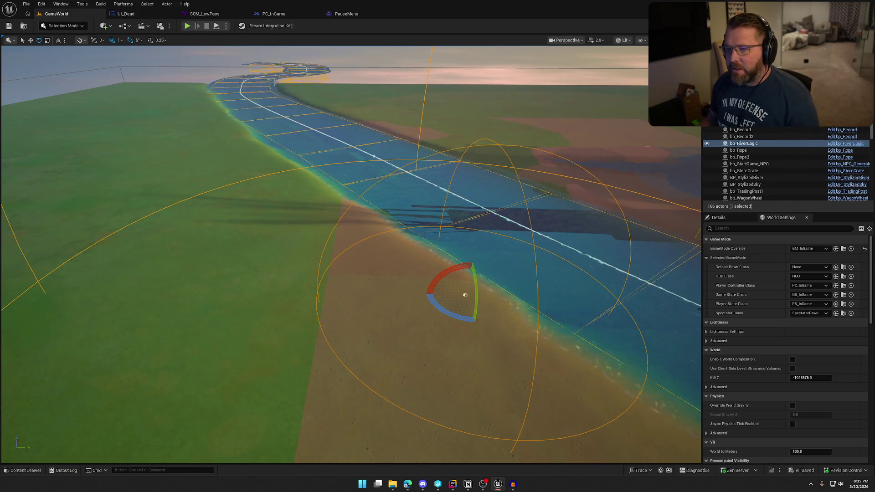
drag(487, 230, 578, 236)
drag(347, 269, 376, 249)
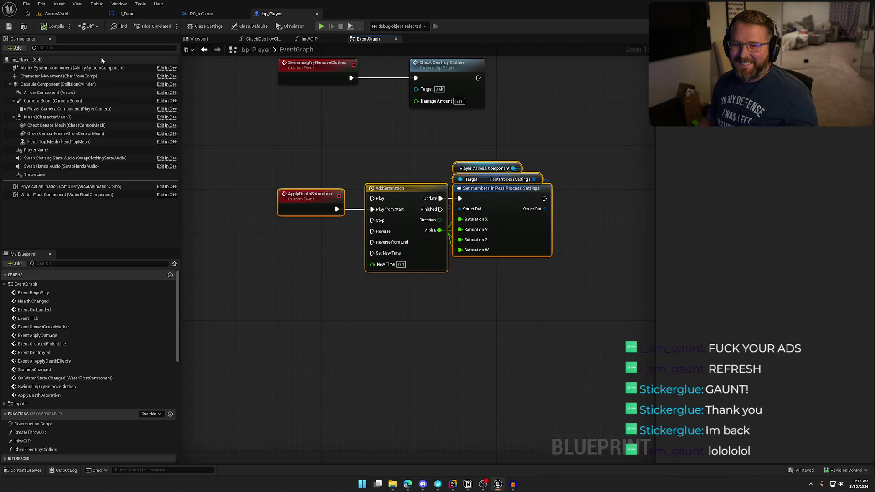
Back in GameWorld, select BP_StylizedRiver, then select and focus on the bp_RiverLogic sound actor.
click(56, 14)
mouse_move(356, 227)
mouse_down()
mouse_move(319, 255)
mouse_move(357, 227)
mouse_up()
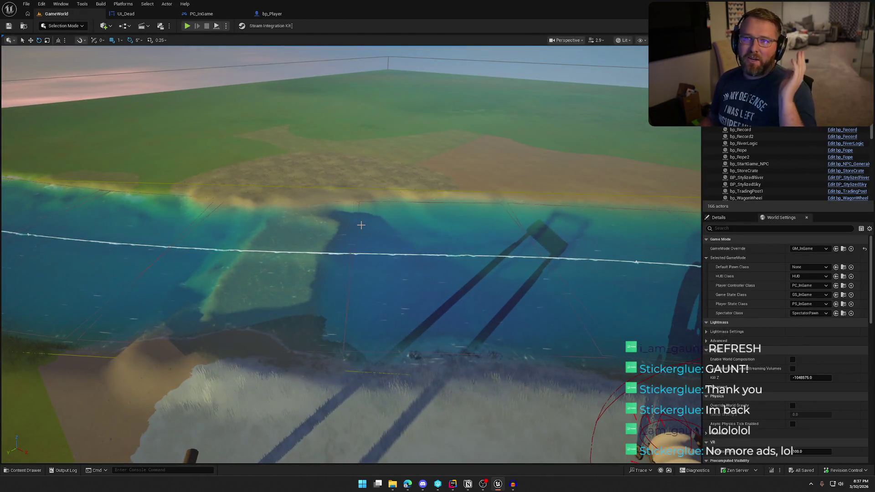
mouse_move(361, 234)
mouse_down()
mouse_move(392, 258)
mouse_move(274, 252)
mouse_move(276, 315)
mouse_move(409, 339)
mouse_up()
click(270, 252)
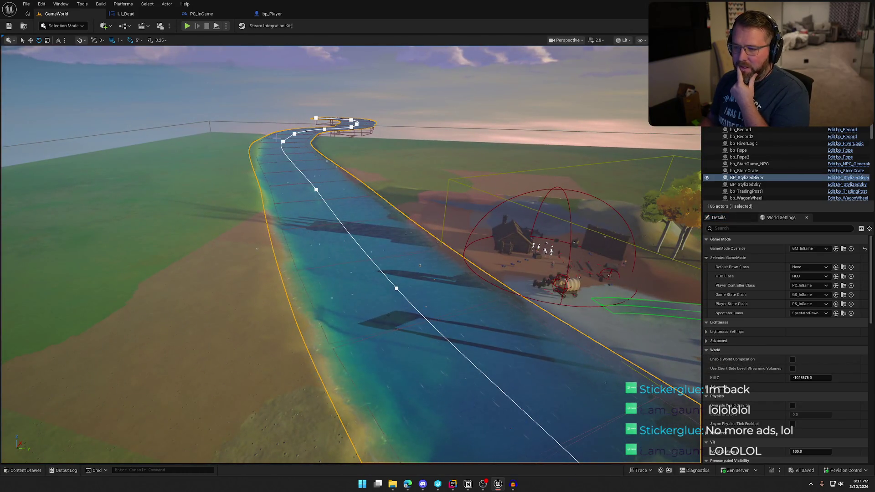
drag(366, 287, 306, 234)
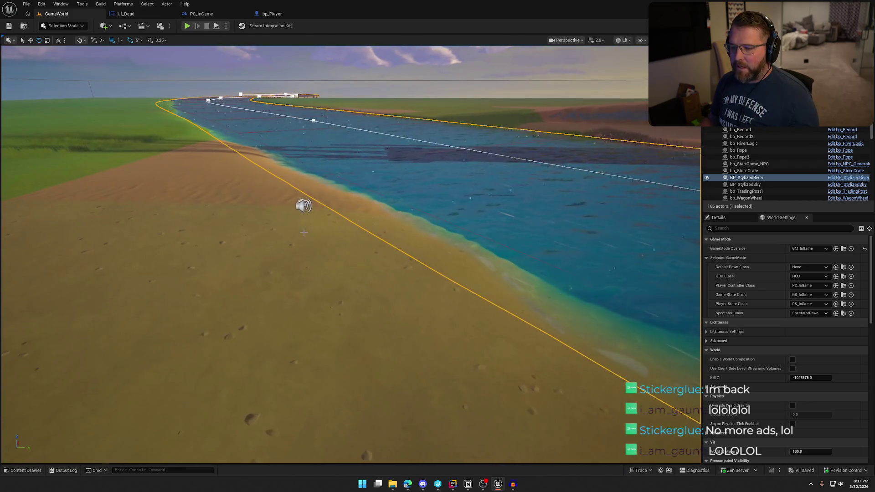
click(304, 205)
key(f)
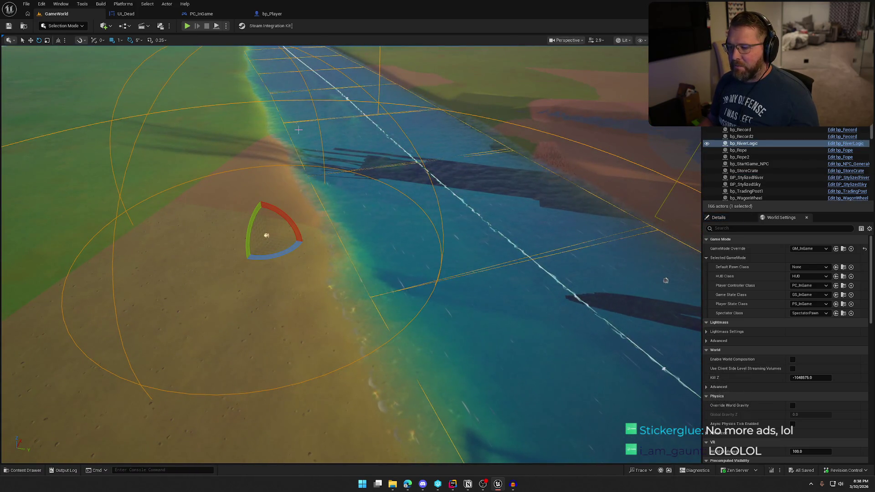
Fly around bp_RiverLogic on the sand and show its properties (River Width 4000.0, Volume Step 3000.0).
mouse_move(424, 228)
mouse_down()
mouse_move(412, 211)
mouse_move(235, 222)
mouse_move(255, 205)
mouse_move(250, 175)
mouse_move(360, 218)
mouse_up()
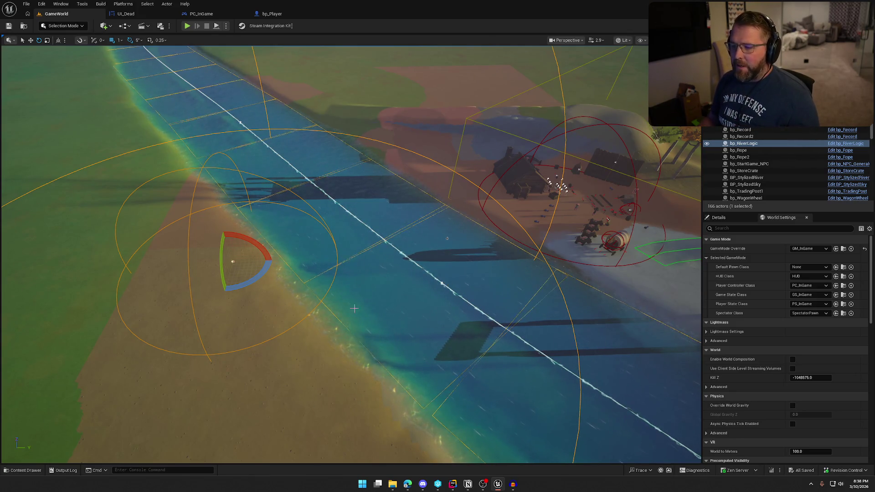
scroll(505, 342, up, 5)
mouse_move(505, 341)
mouse_down()
mouse_move(446, 335)
mouse_move(483, 337)
mouse_move(299, 205)
mouse_up()
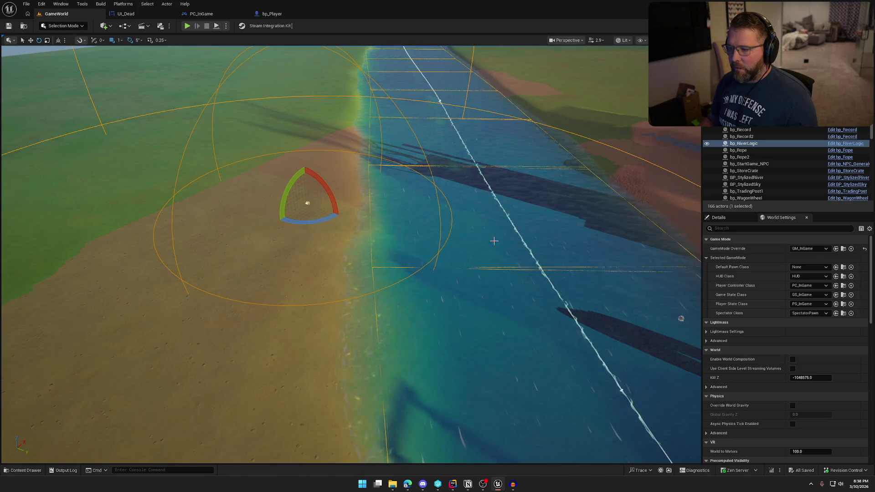
drag(525, 259, 523, 316)
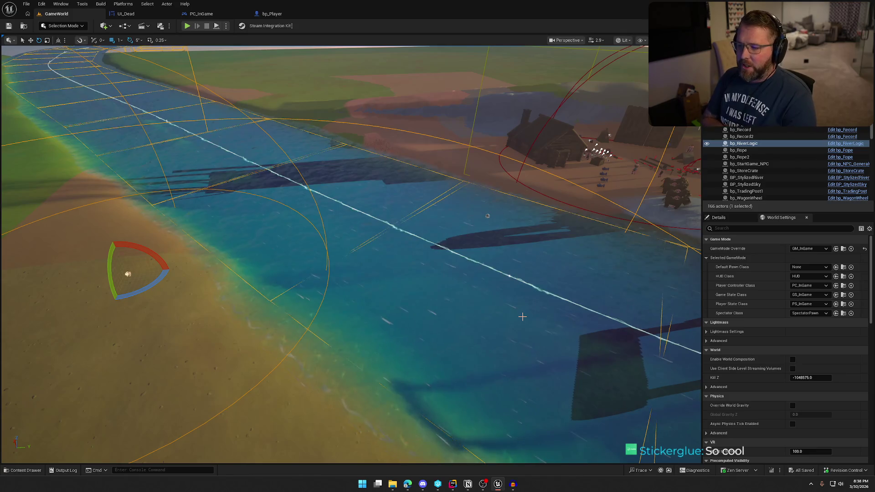
mouse_move(487, 216)
mouse_down()
mouse_move(277, 243)
mouse_move(399, 239)
mouse_move(185, 228)
mouse_up()
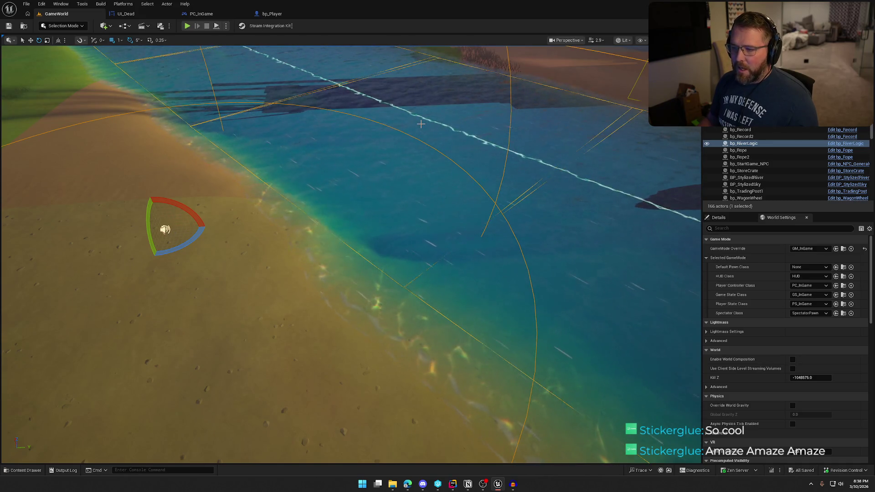
mouse_move(421, 124)
mouse_down()
mouse_move(420, 111)
mouse_move(401, 136)
mouse_move(571, 264)
mouse_up()
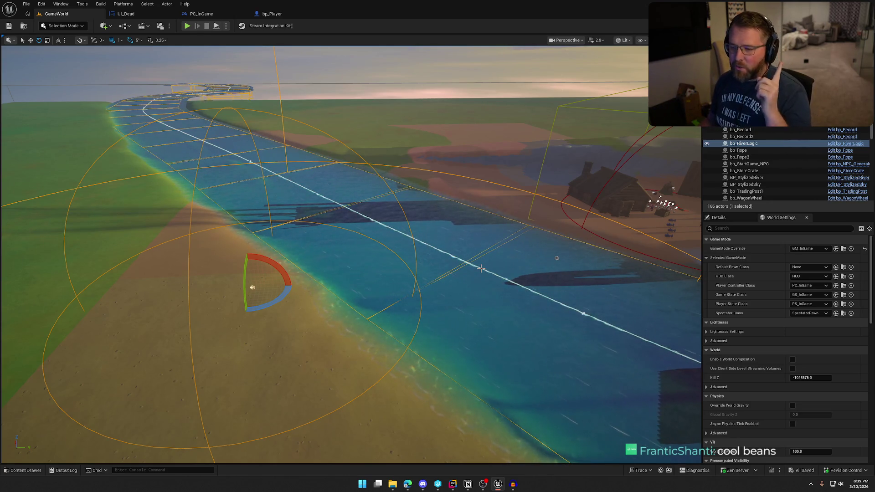
mouse_move(451, 271)
mouse_down()
mouse_move(454, 292)
mouse_move(477, 294)
mouse_move(449, 289)
mouse_up()
click(719, 217)
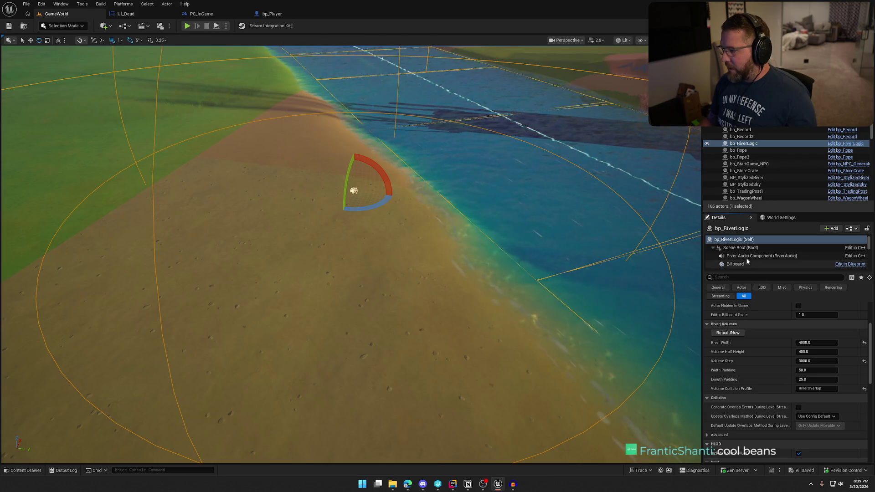
Select bp_RiverLogic's River Audio Component and open its MS_River MetaSound from the Sound field.
click(761, 256)
scroll(780, 347, up, 5)
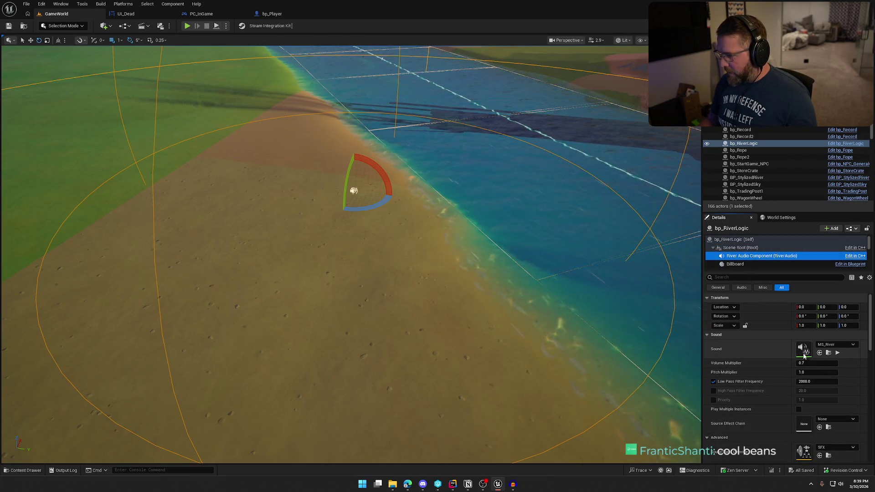
double_click(804, 348)
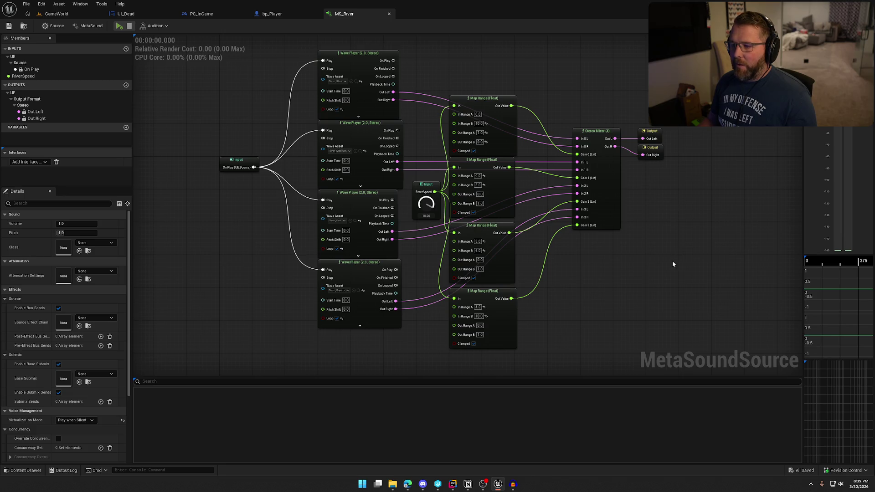
Lower MS_River's RiverSpeed from 10, audition the river sound, then return to GameWorld.
drag(430, 211, 424, 229)
click(23, 76)
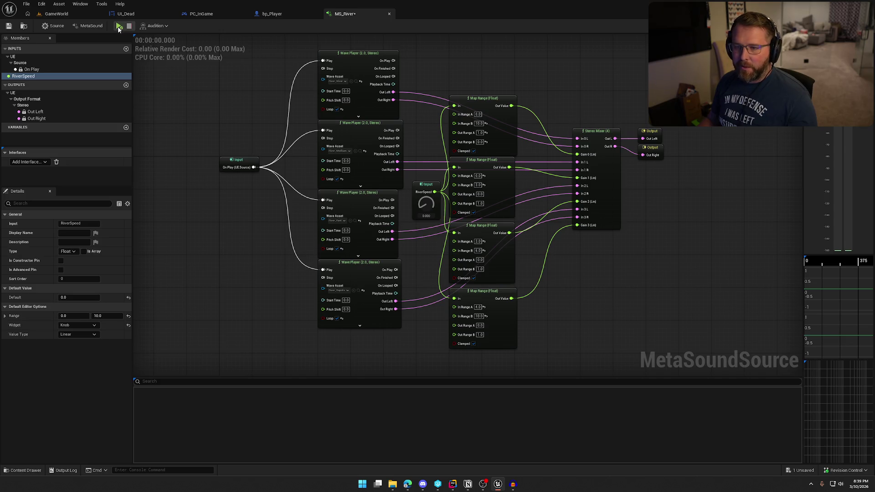
click(119, 26)
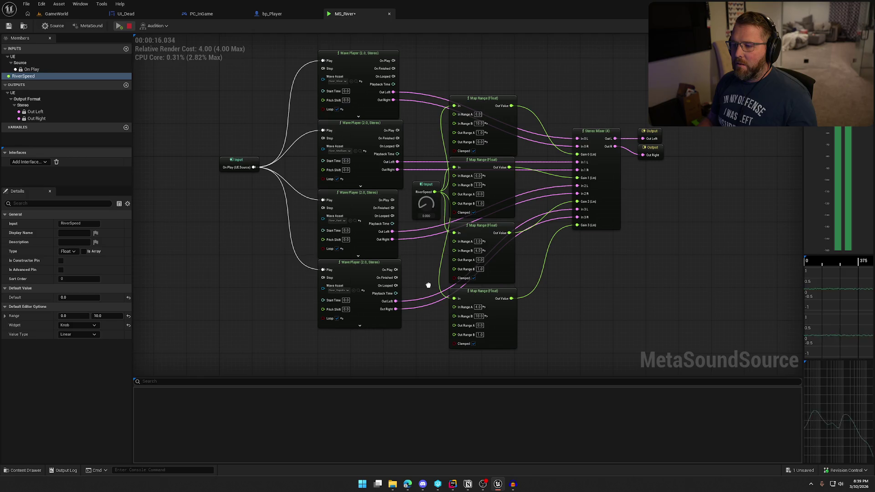
click(129, 26)
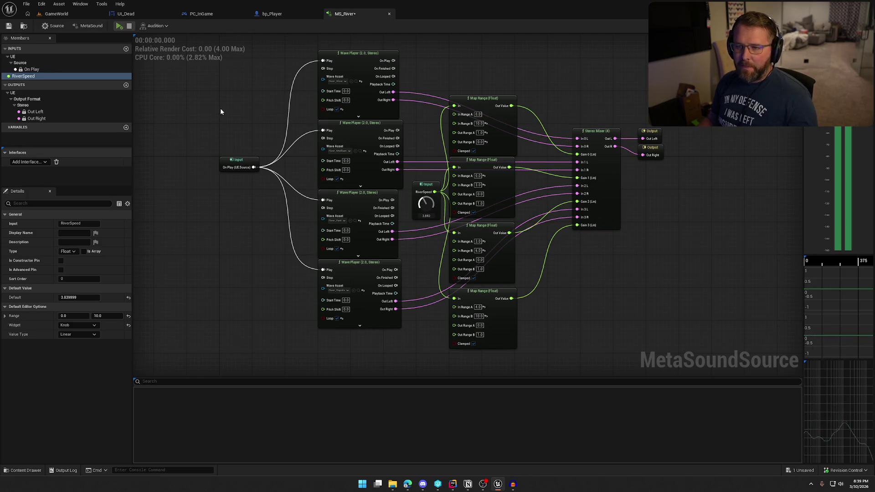
click(62, 15)
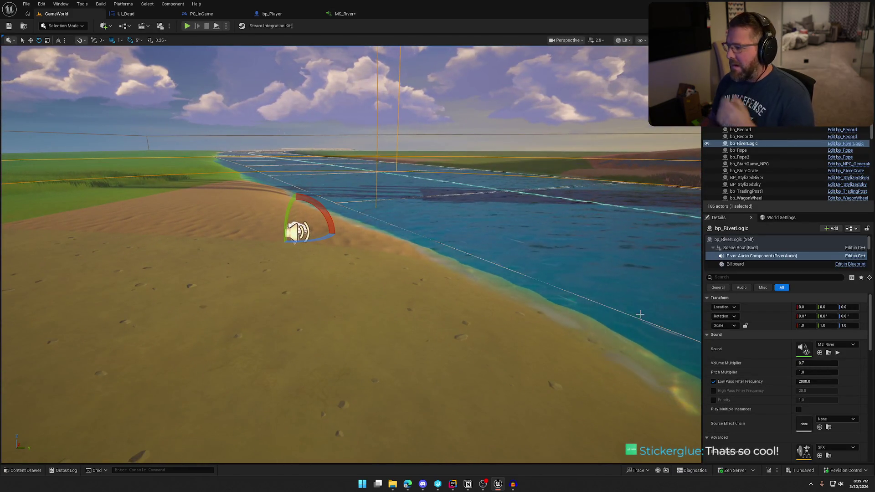
Change bp_RiverLogic's Current speeds from 1.0/5.0 to Min 8.0 and Max 10.0, then deselect the actor.
scroll(758, 396, down, 10)
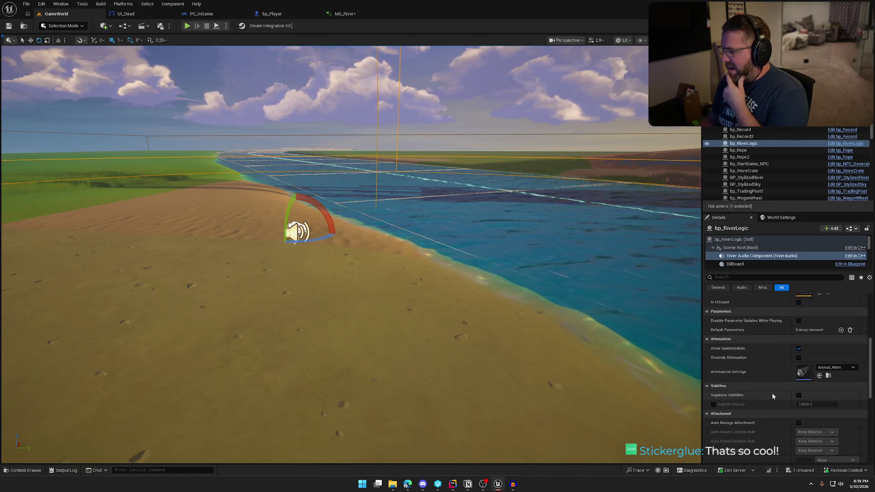
click(728, 240)
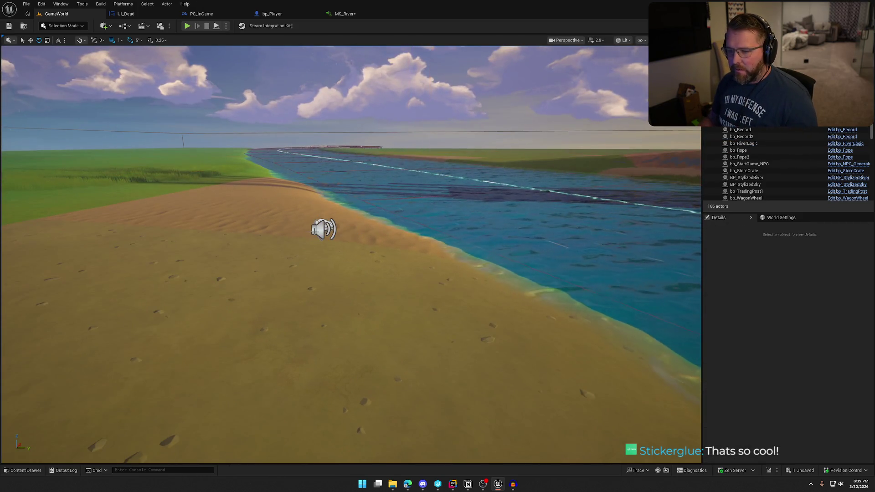
scroll(760, 419, down, 8)
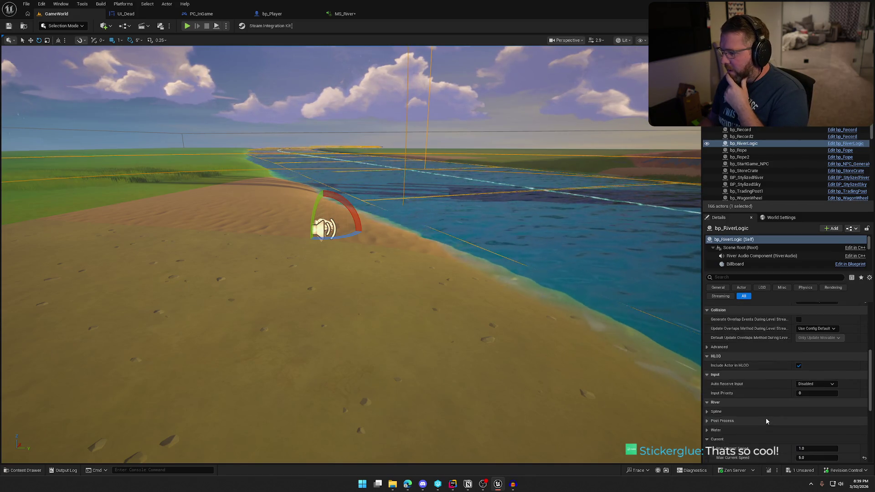
scroll(766, 417, down, 1)
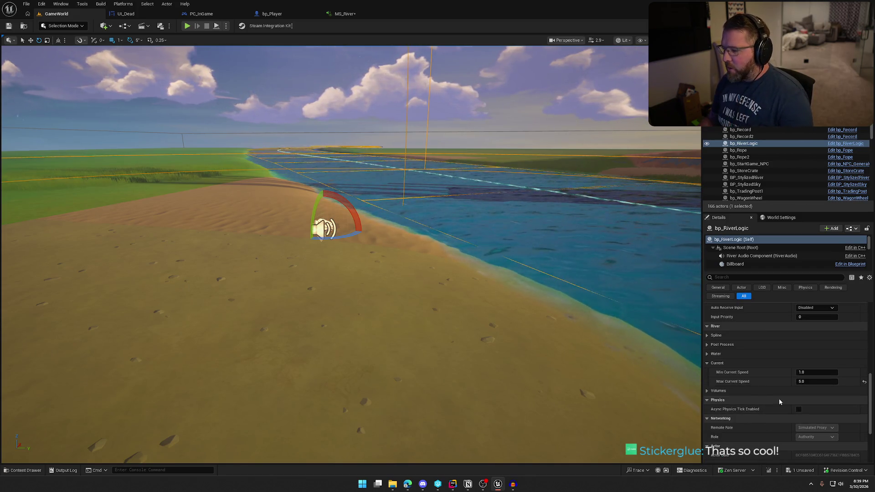
click(805, 373)
text(8)
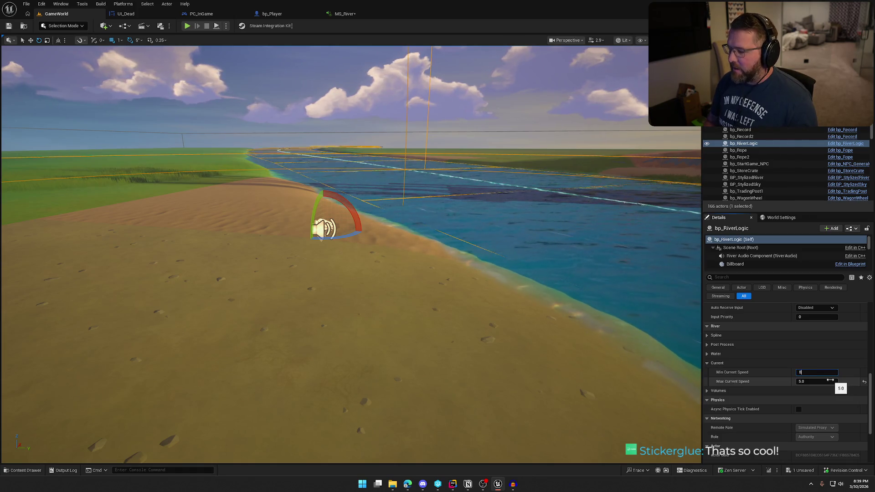
key(Return)
drag(281, 134, 281, 134)
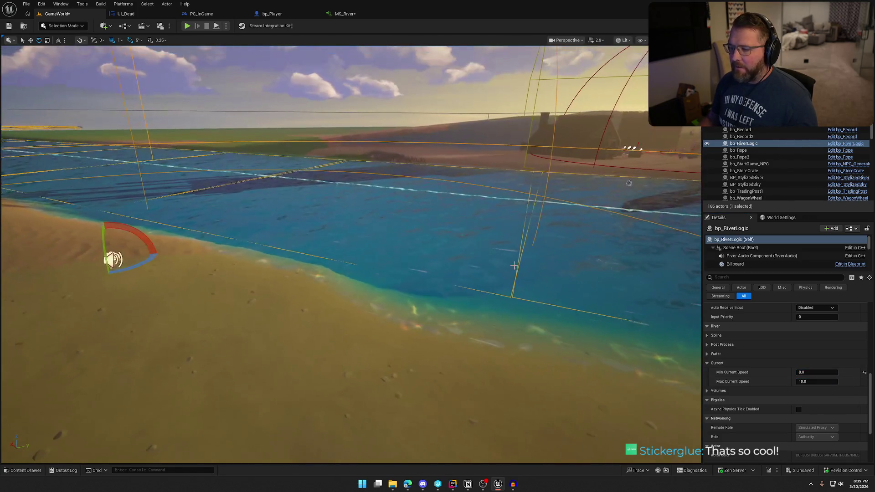
click(188, 26)
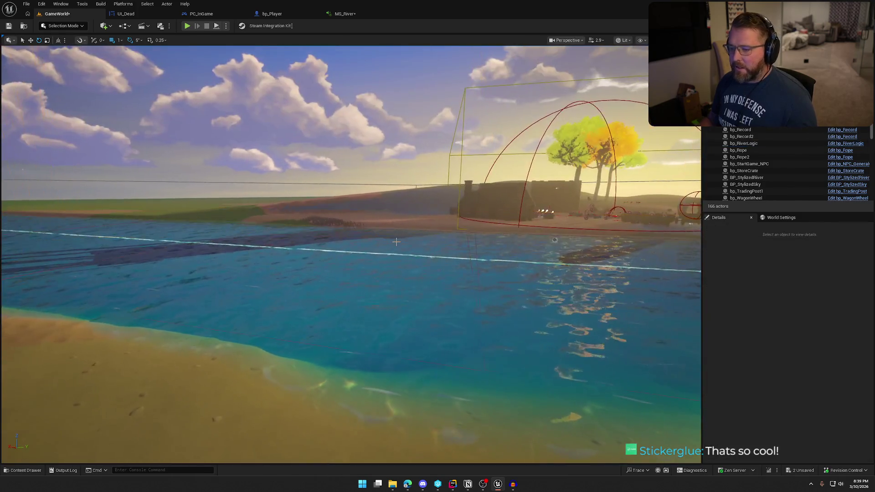
drag(404, 270, 220, 82)
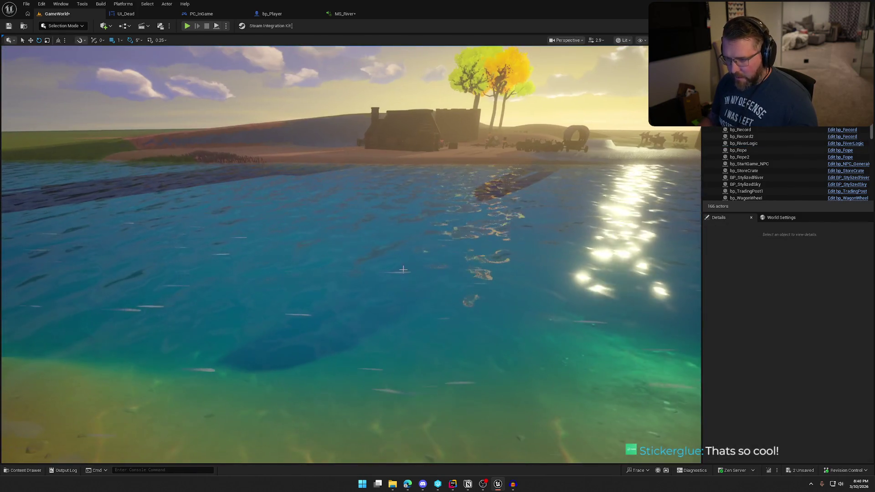
key(alt+p)
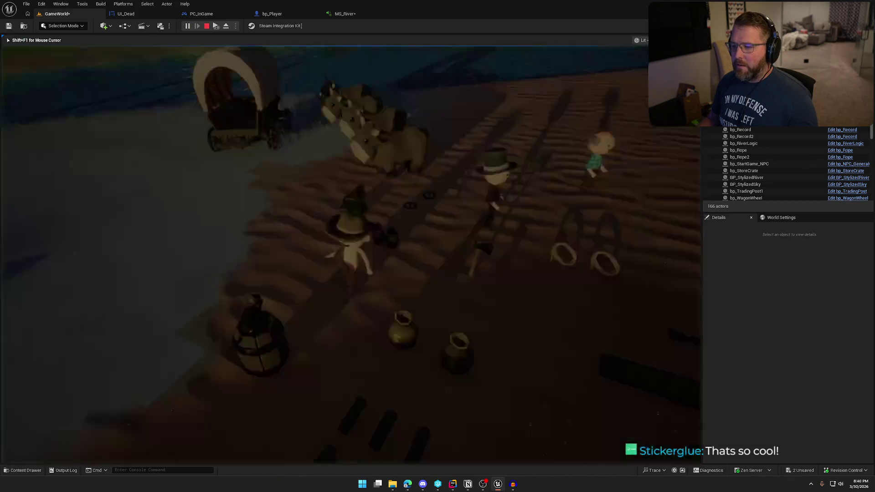
key(w)
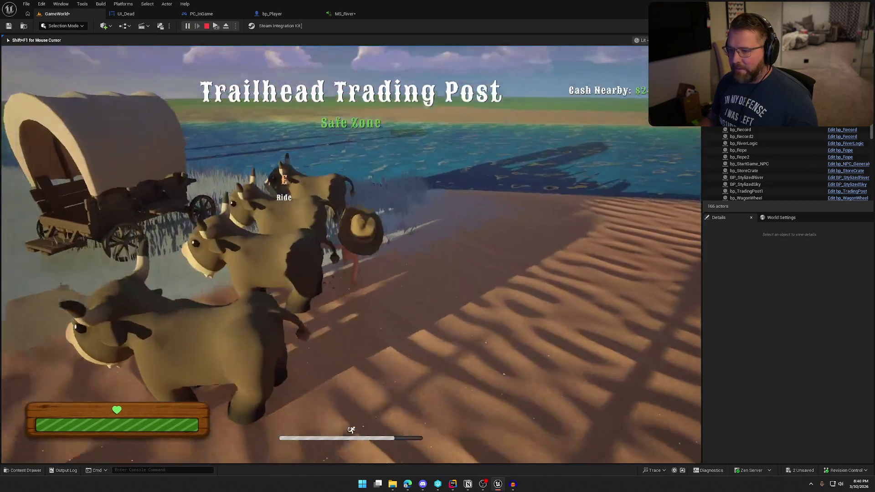
key(w)
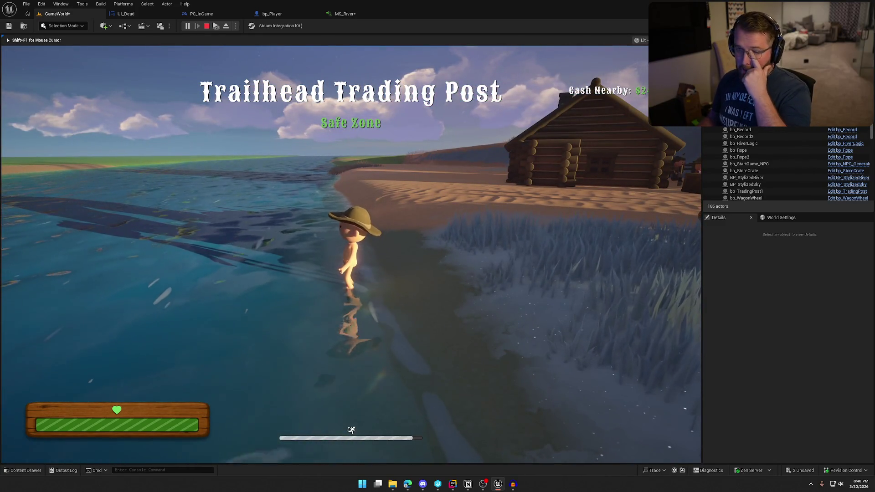
key(w)
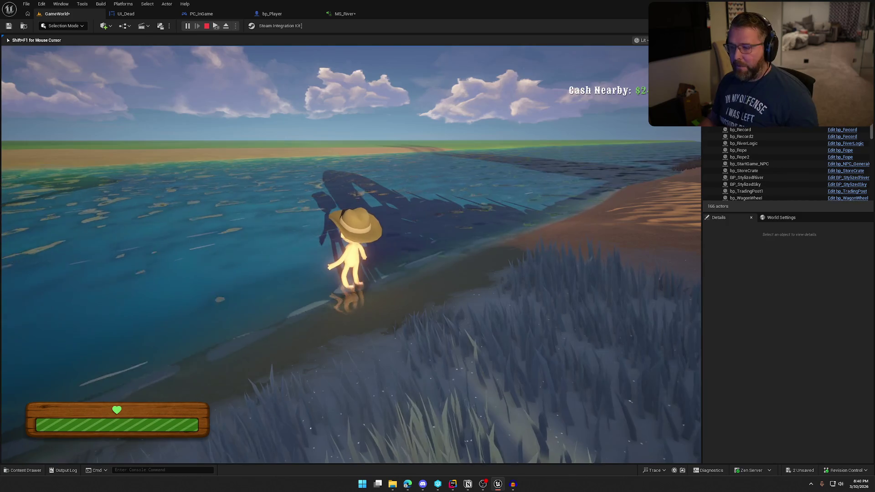
key(w)
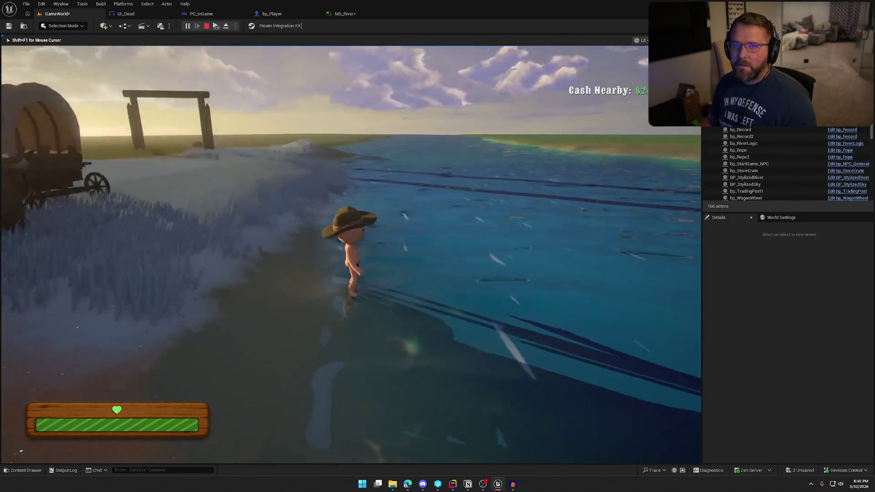
key(shift)
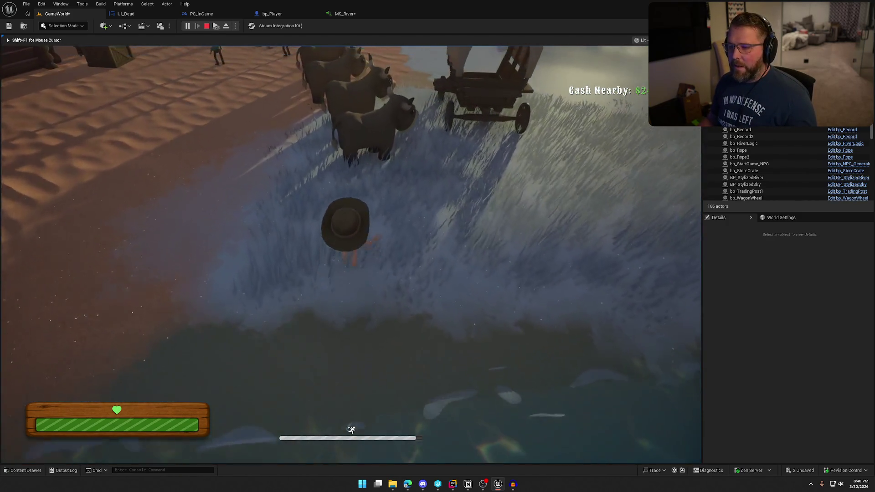
key(w)
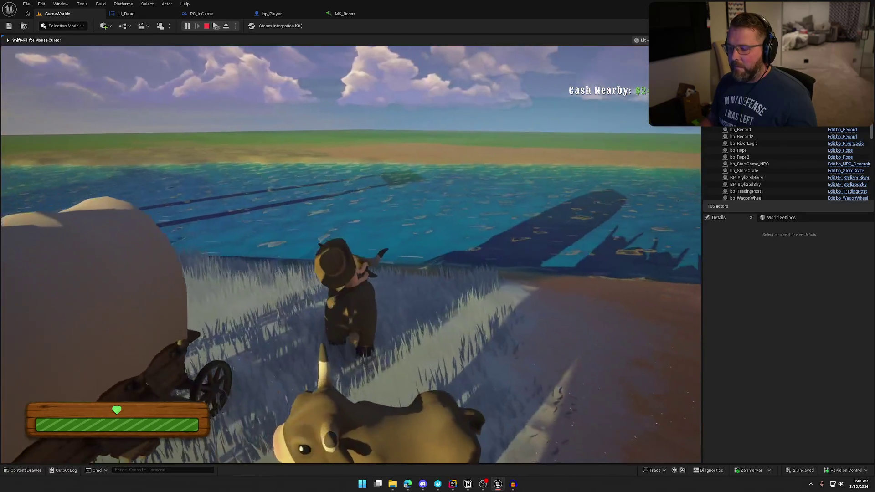
key(w)
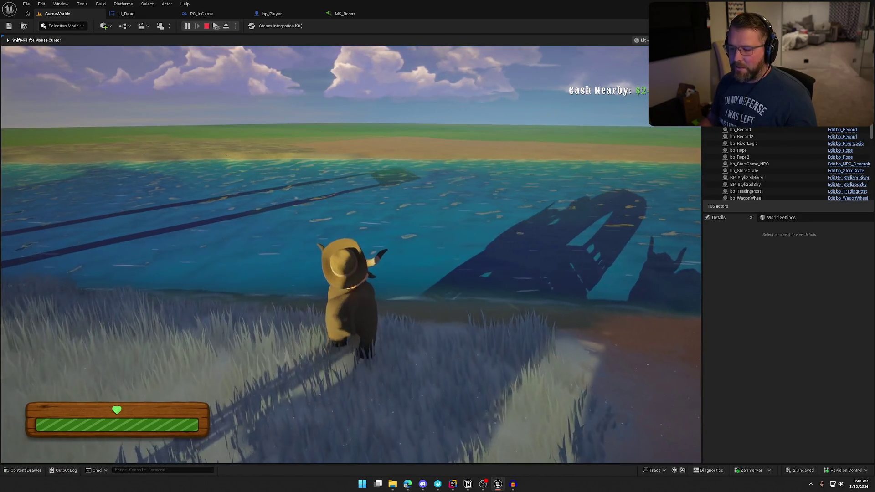
key(w)
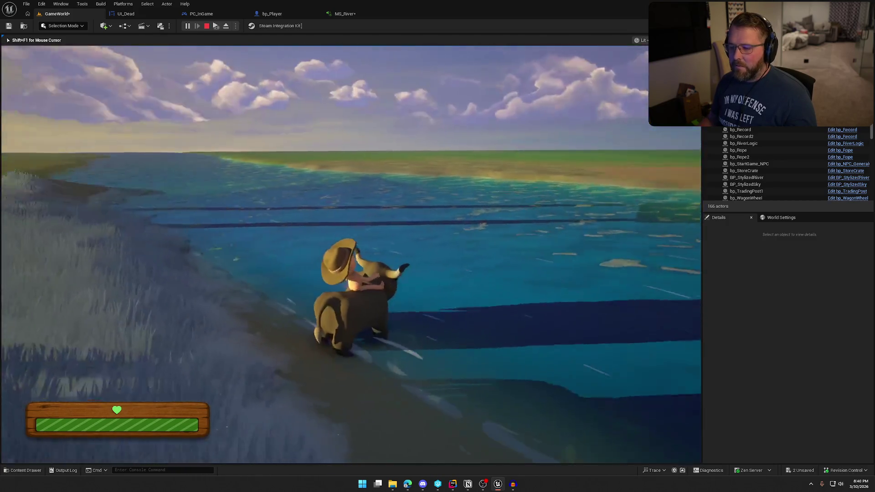
key(w)
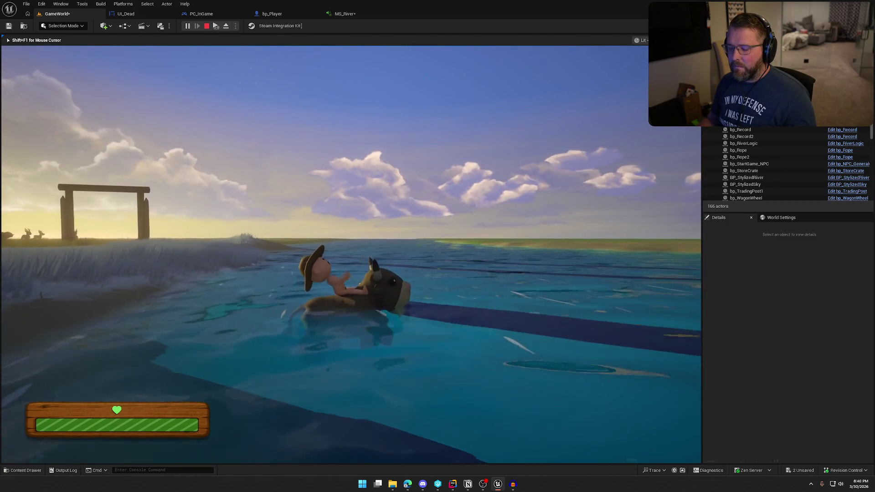
key(w)
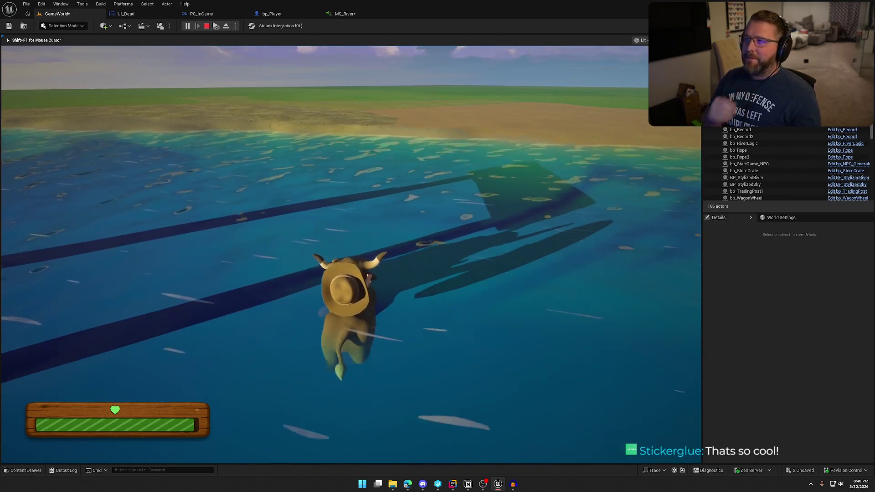
key(w)
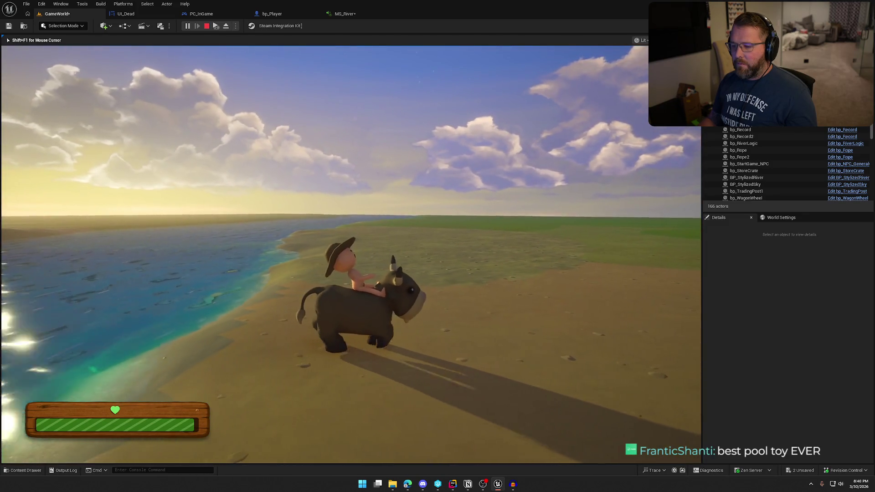
key(e)
key(w)
key(shift)
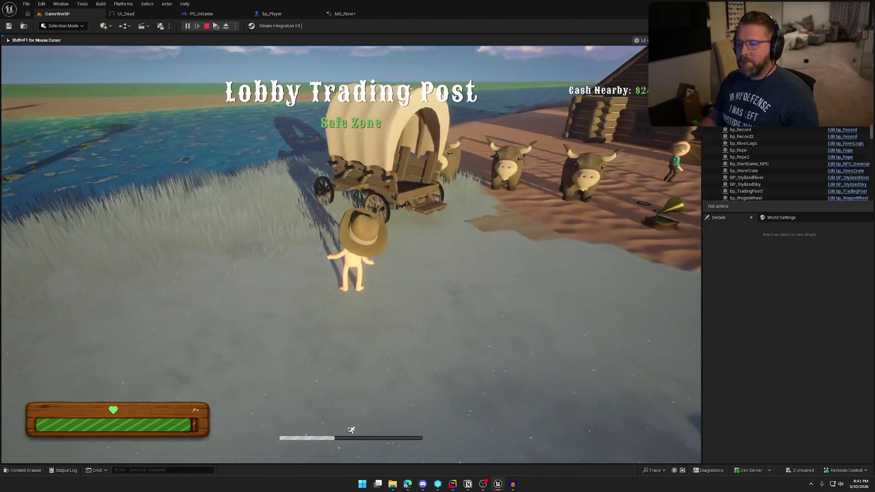
key(Escape)
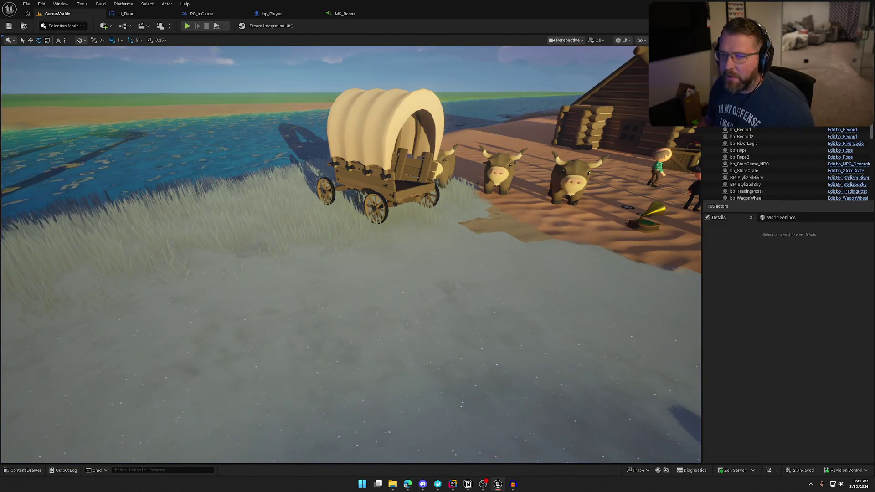
Save the MS_River MetaSound, checking it out, and close its tab.
click(345, 14)
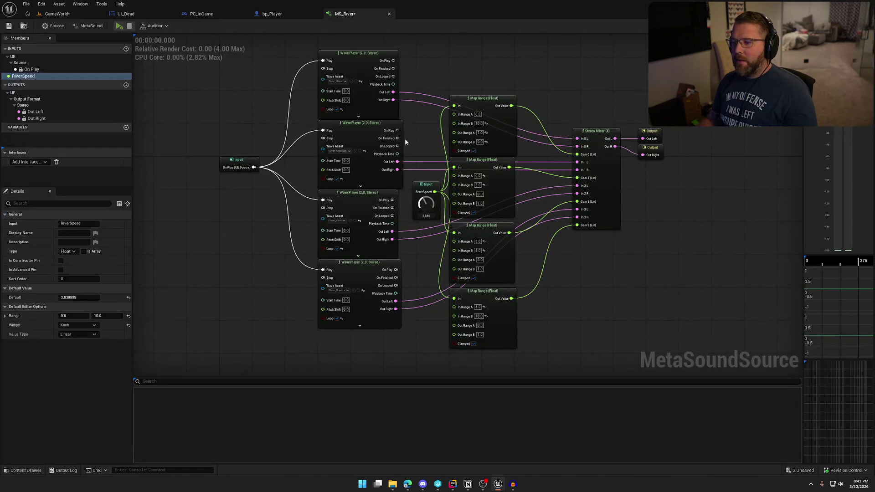
key(ctrl+s)
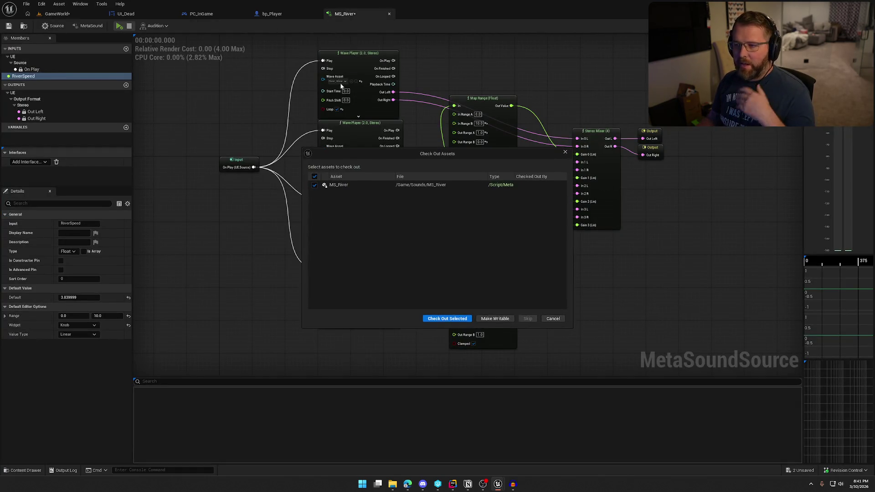
key(Return)
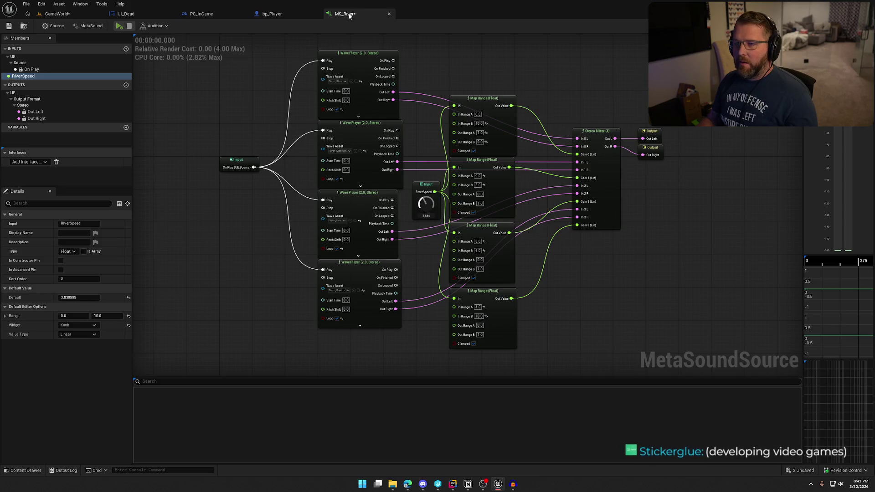
middle_click(350, 15)
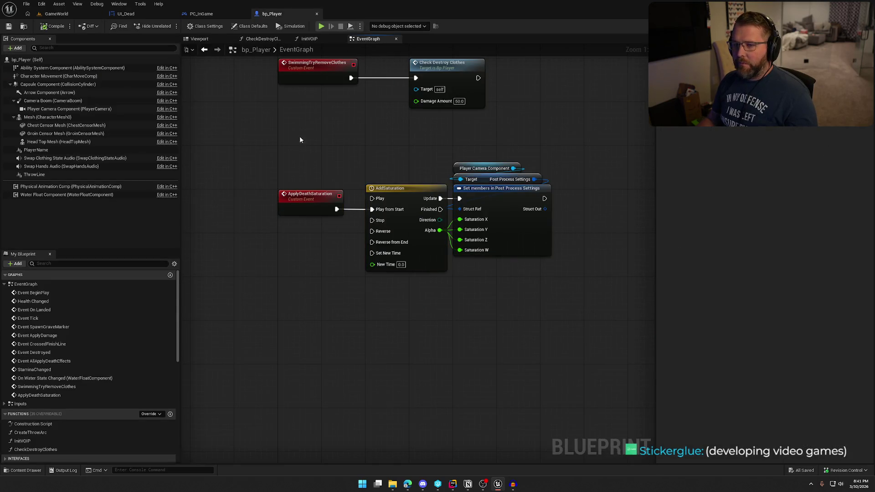
From the GameWorld level's Sounds folder, open MS_WagonImpact for editing.
click(69, 14)
key(ctrl+space)
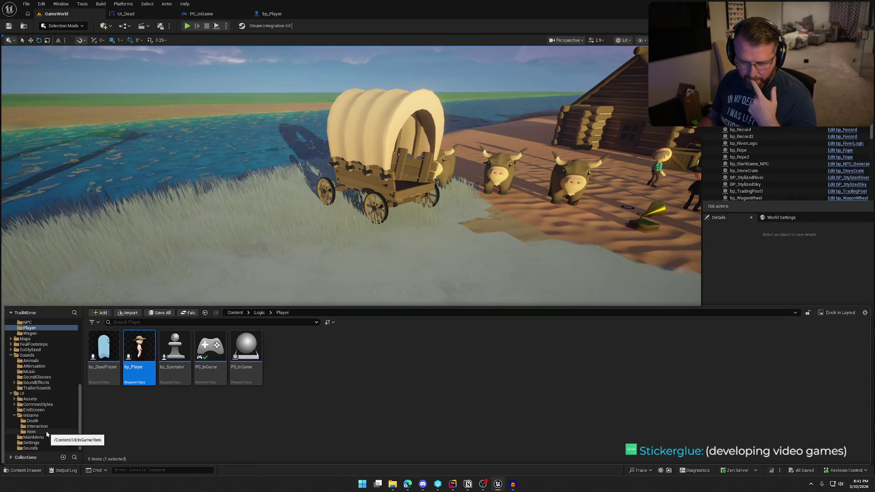
click(31, 356)
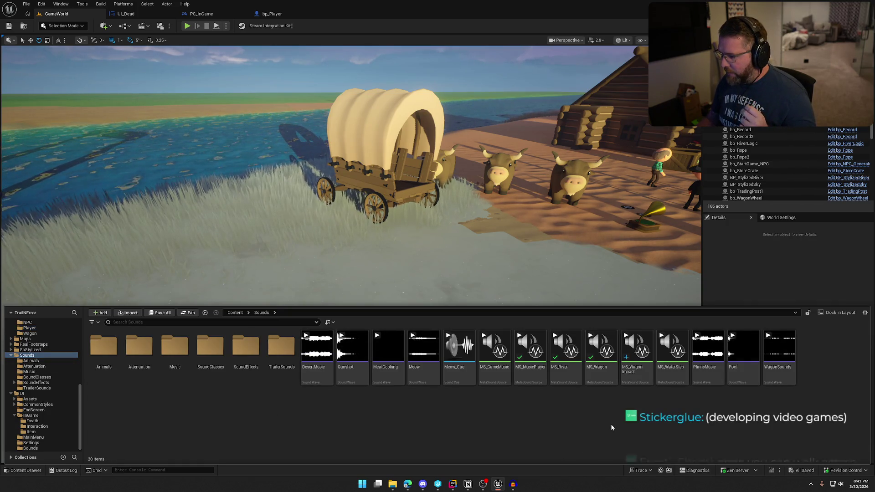
click(638, 356)
key(Return)
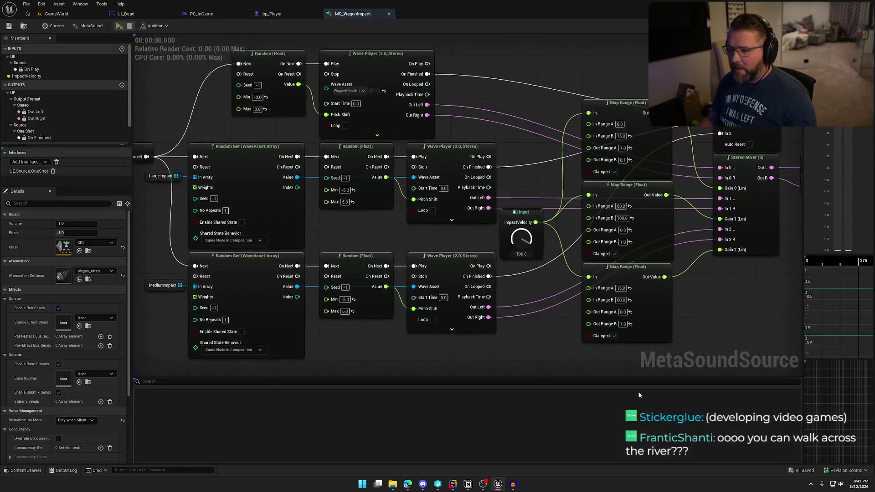
Preview the wagon impact sound with ImpactVelocity at 0, about 71.2 and about 76.8.
drag(497, 297, 482, 306)
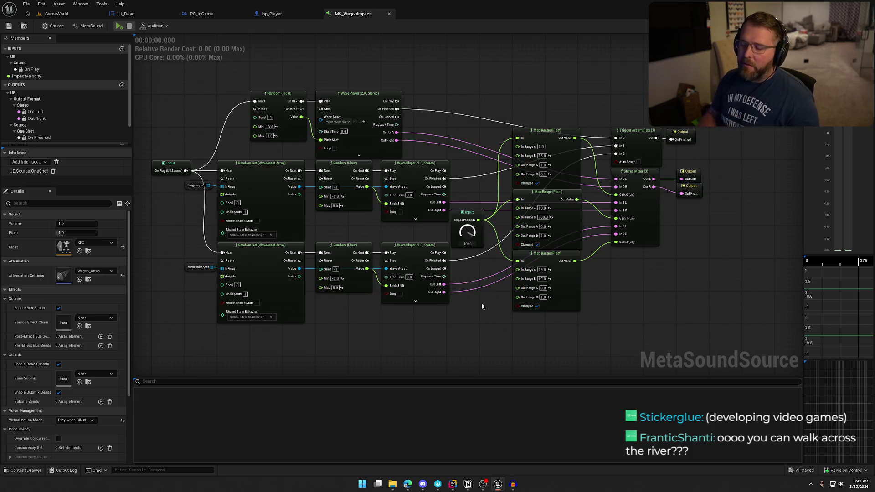
drag(467, 231, 462, 272)
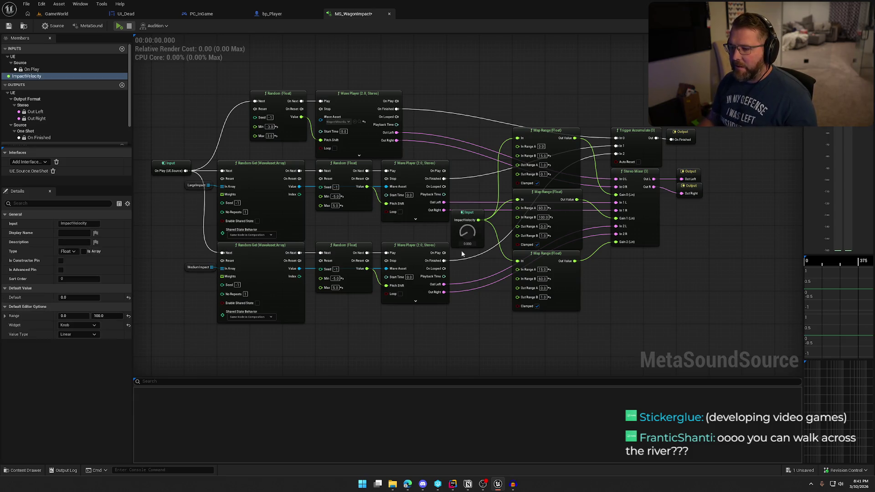
click(118, 26)
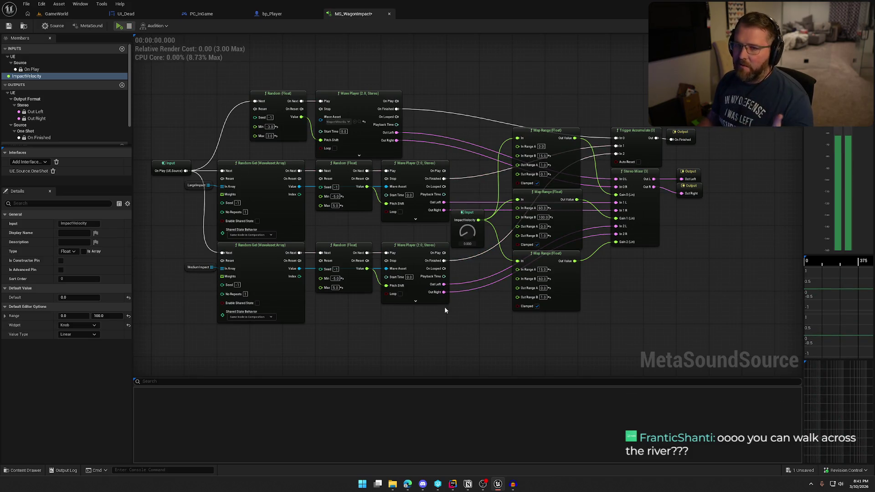
click(118, 26)
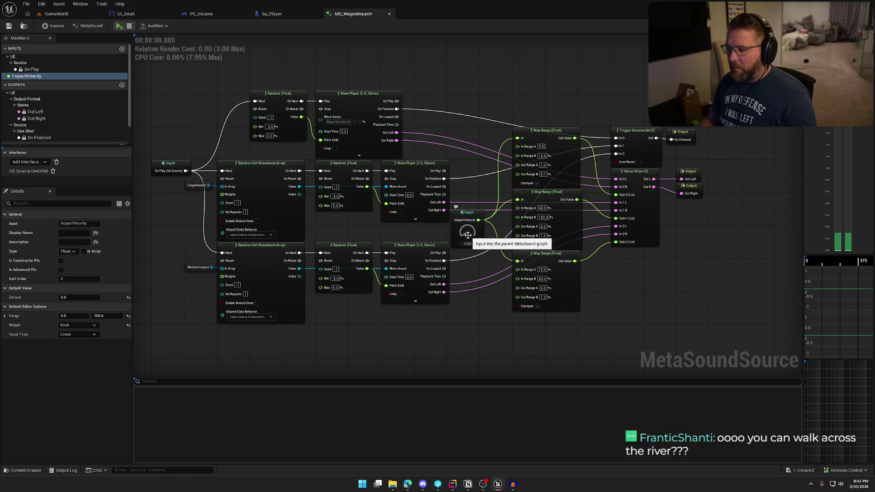
drag(469, 200, 469, 182)
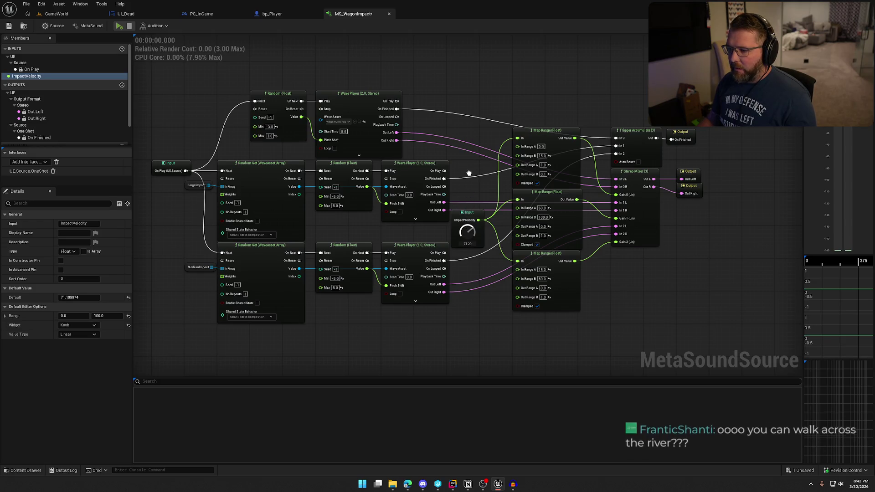
click(119, 26)
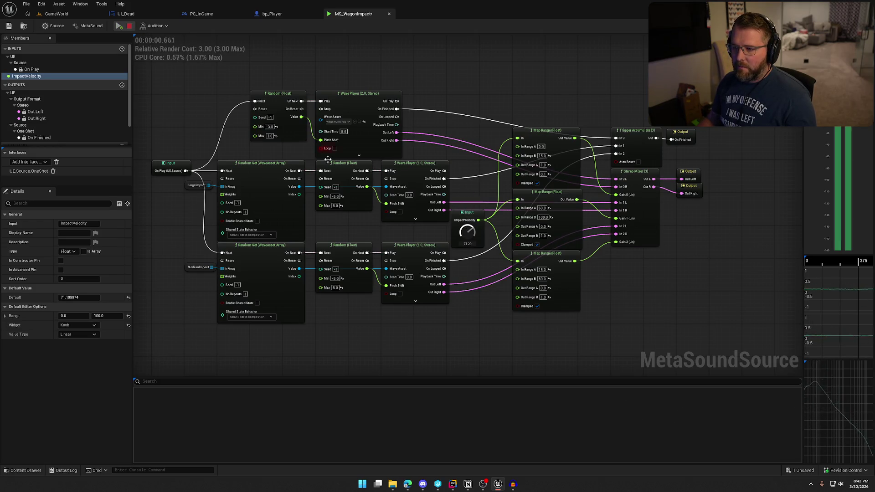
drag(467, 233, 467, 230)
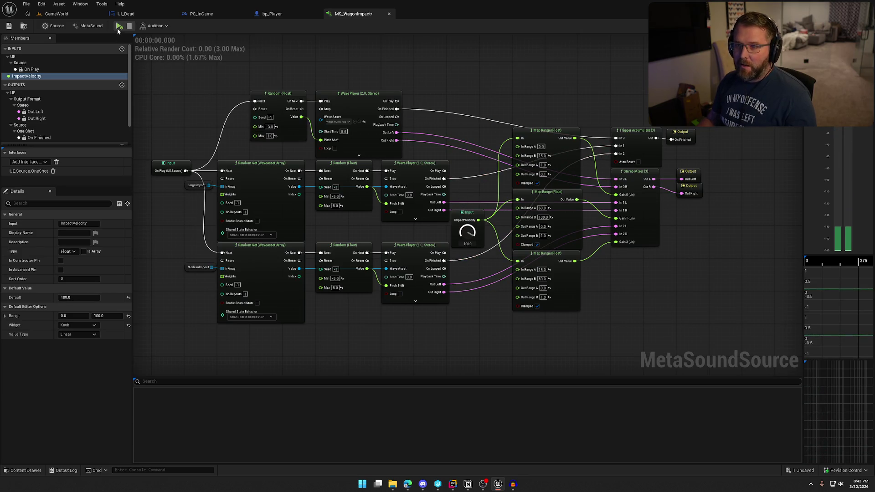
click(117, 28)
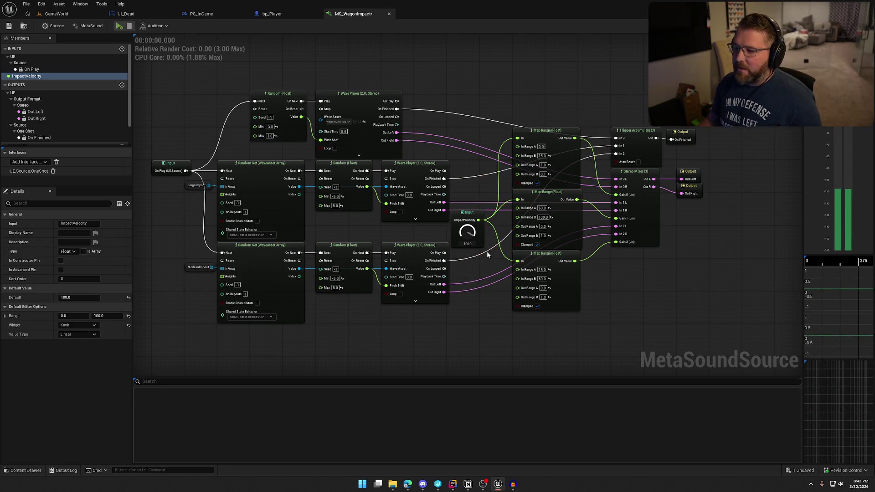
Replay the impact at ImpactVelocity about 48, 47 and 67.6, then close MS_WagonImpact.
drag(467, 232, 473, 278)
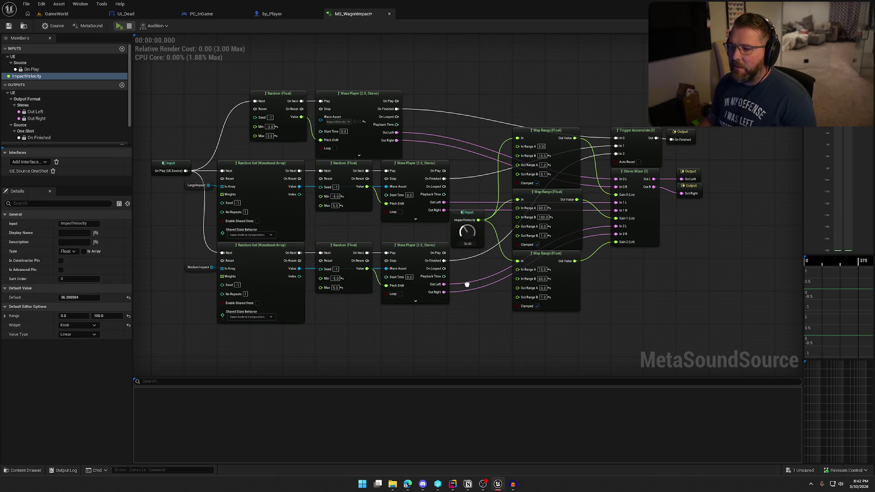
click(120, 27)
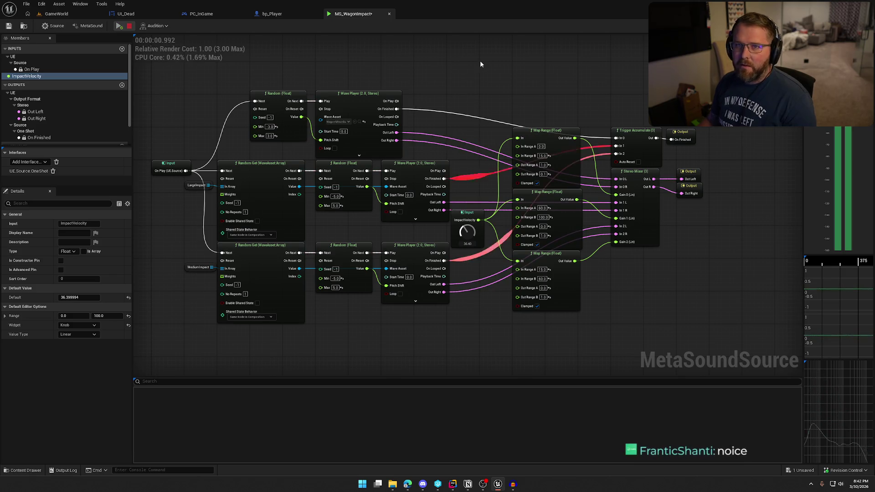
click(118, 26)
drag(469, 235, 470, 227)
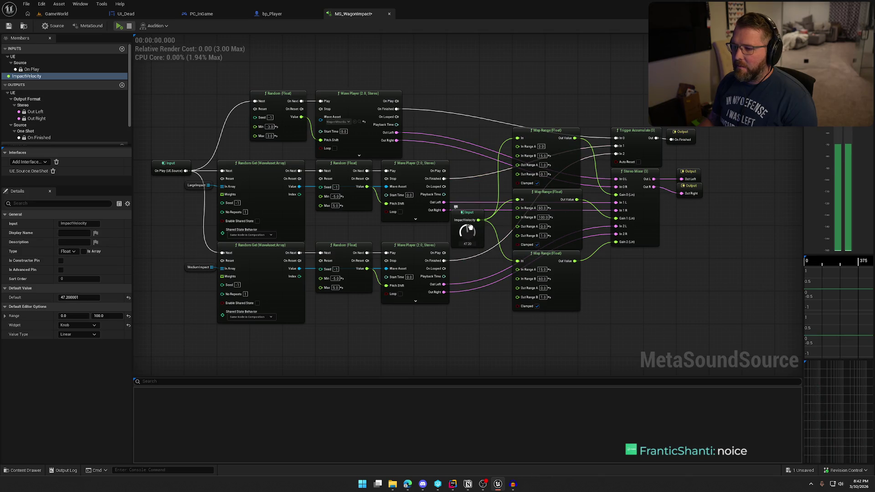
click(118, 26)
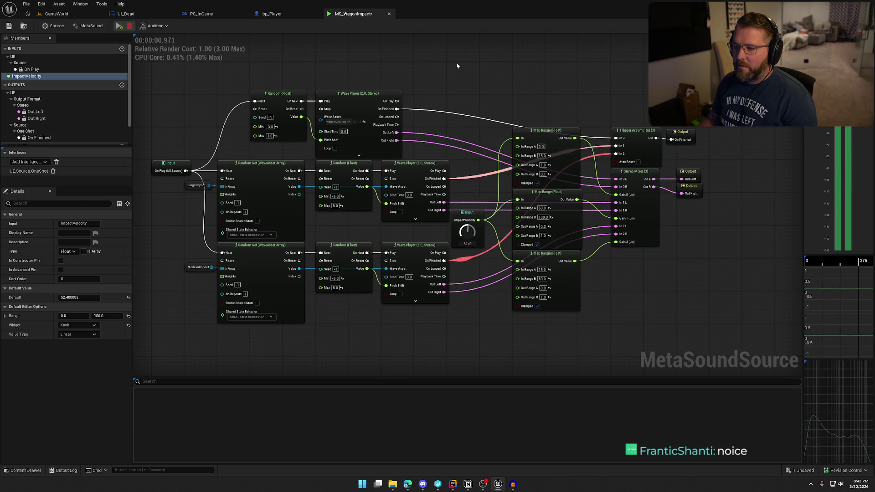
drag(468, 232, 469, 210)
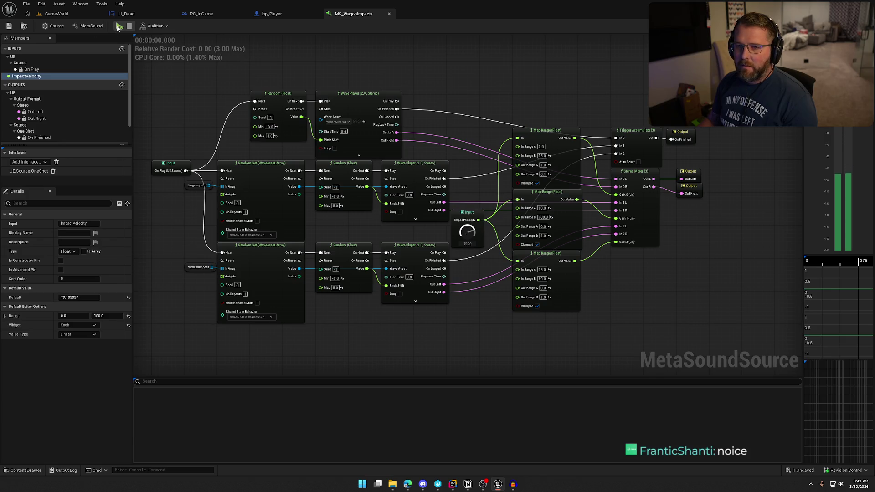
click(118, 26)
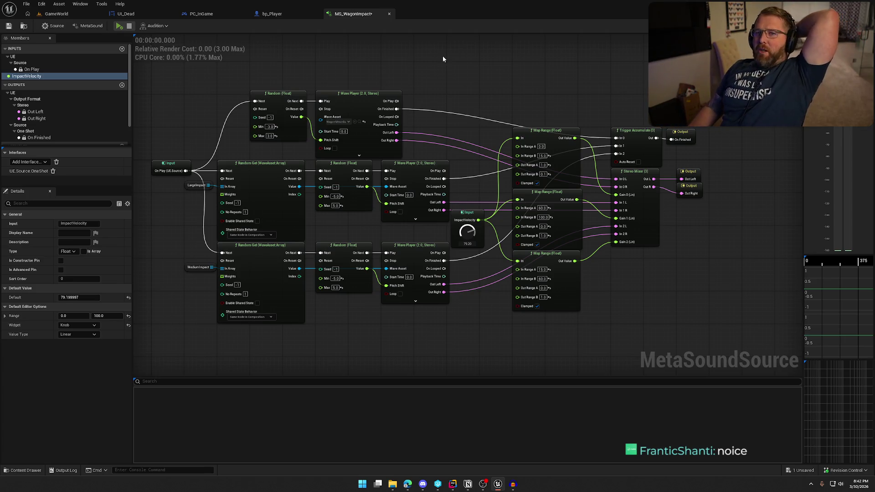
click(389, 14)
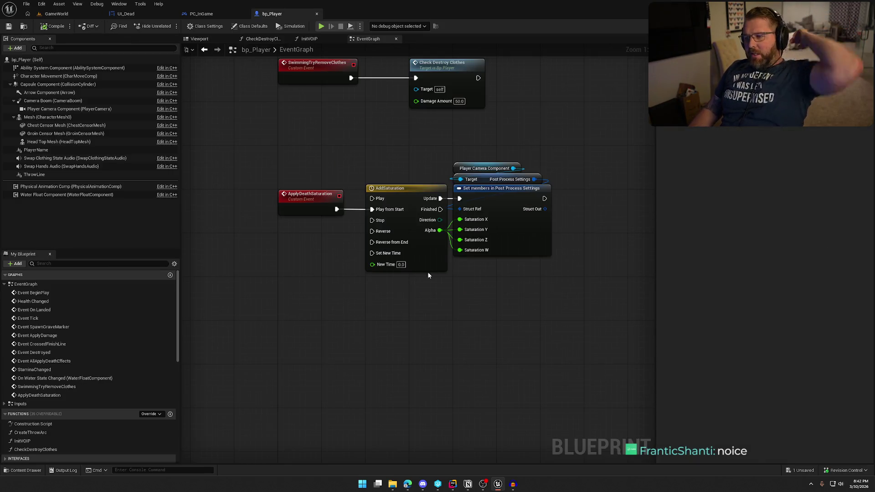
Open MS_Wagon, look over its WagonSpeed Map Range nodes and select the SurfaceType input.
key(ctrl+space)
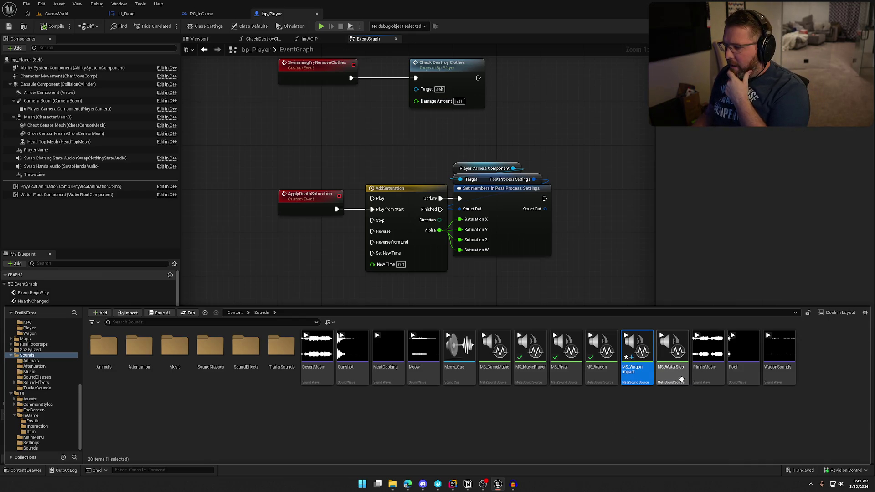
double_click(608, 374)
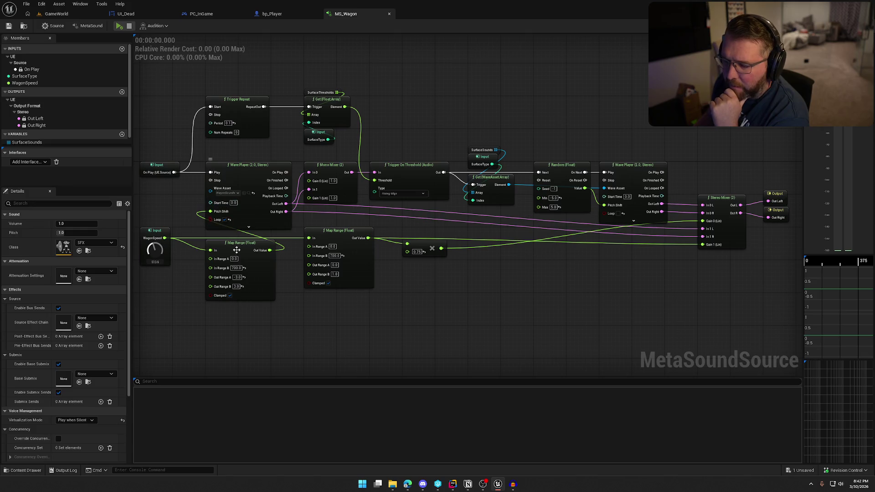
click(120, 26)
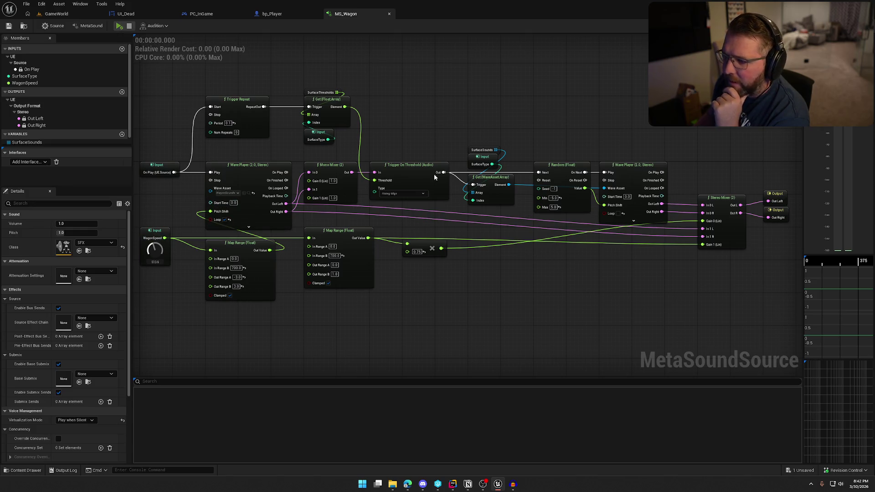
scroll(436, 144, up, 1)
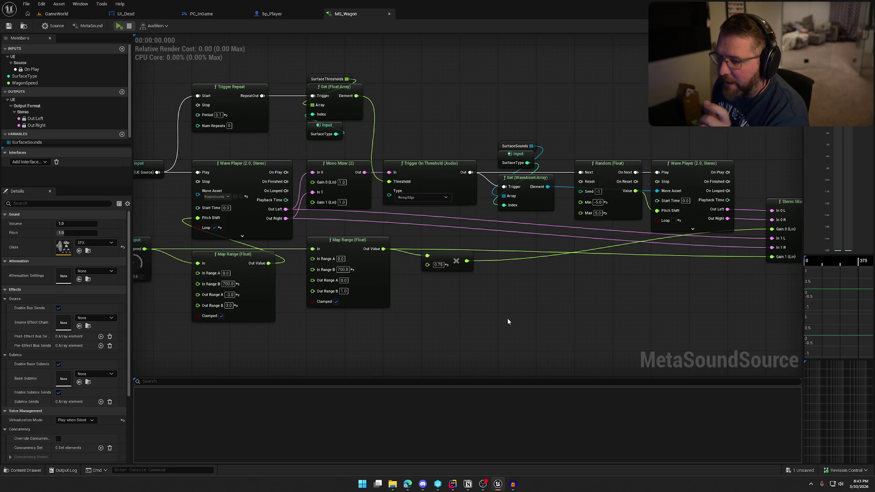
drag(137, 238, 243, 200)
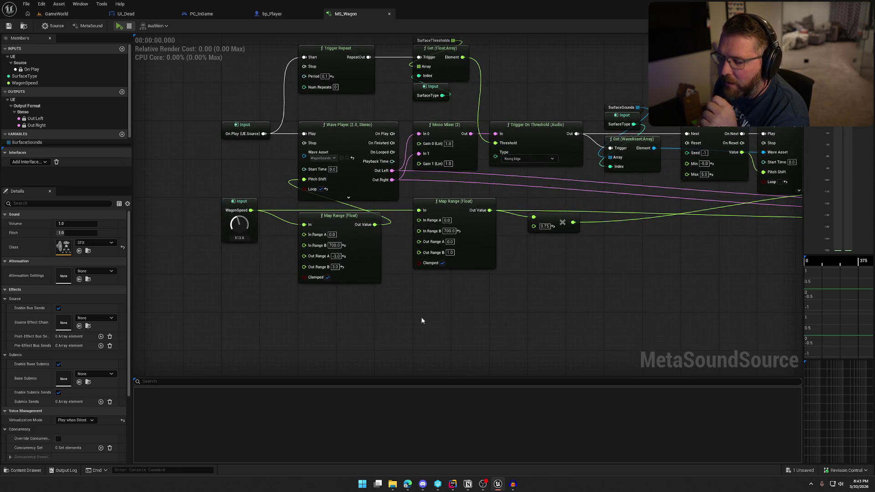
drag(421, 320, 349, 323)
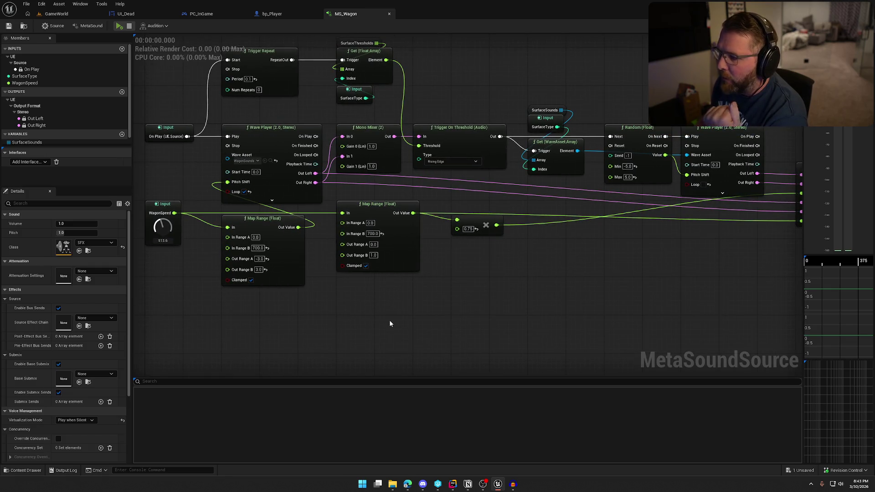
drag(520, 307, 494, 322)
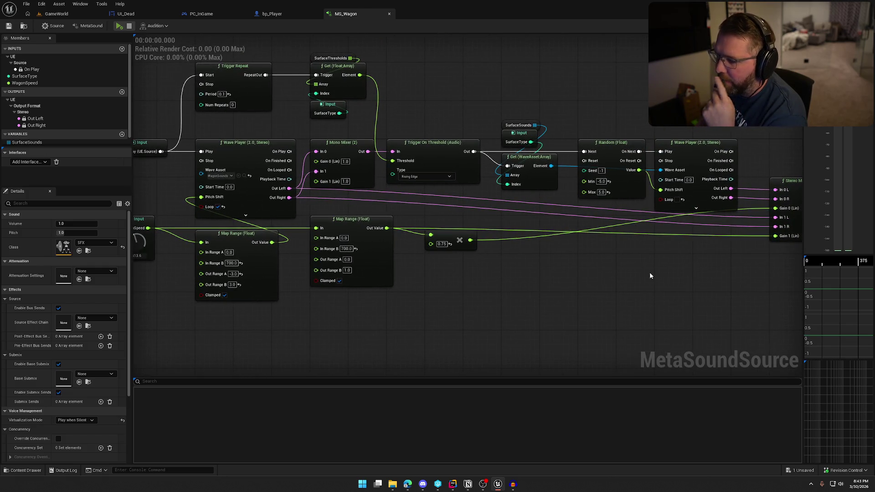
scroll(592, 283, down, 3)
scroll(592, 286, up, 1)
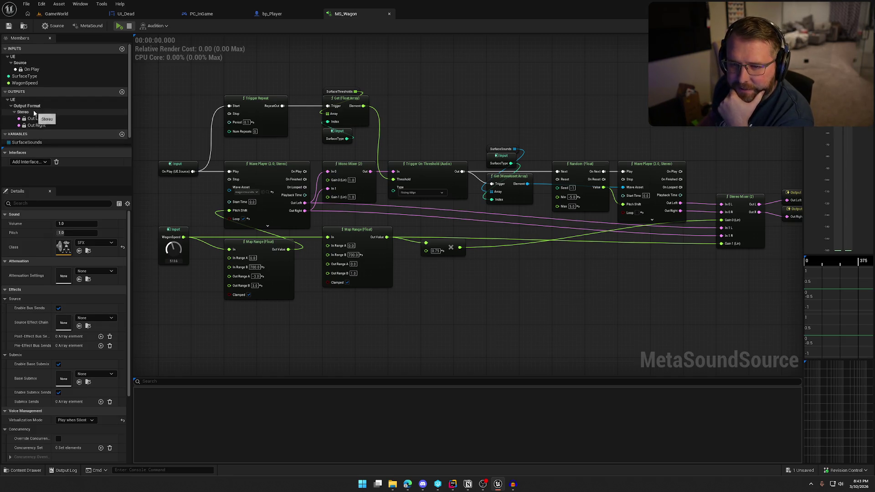
click(33, 78)
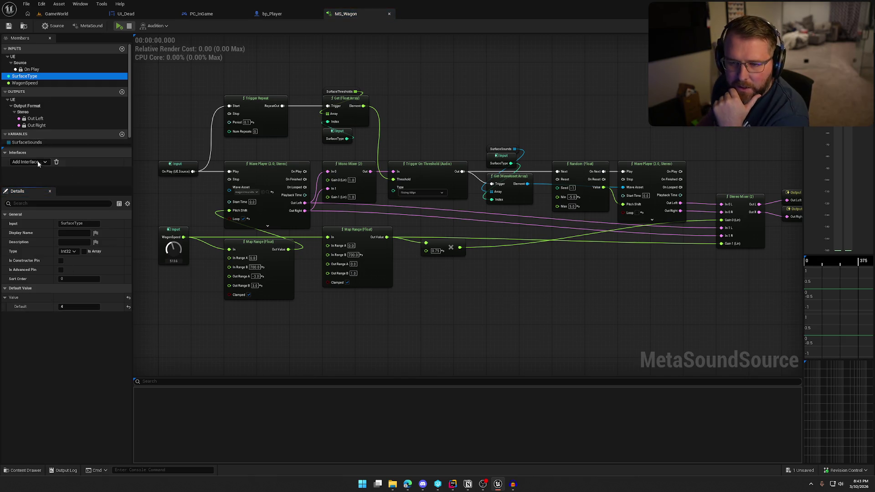
Check SurfaceSounds' 8 waves, then audition MS_Wagon at SurfaceType 3 and WagonSpeed 1200.
scroll(38, 114, down, 1)
click(32, 135)
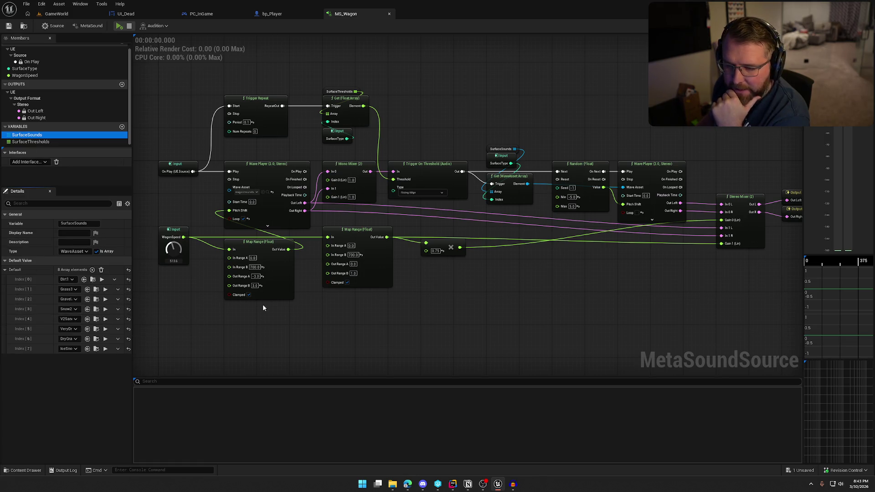
click(118, 27)
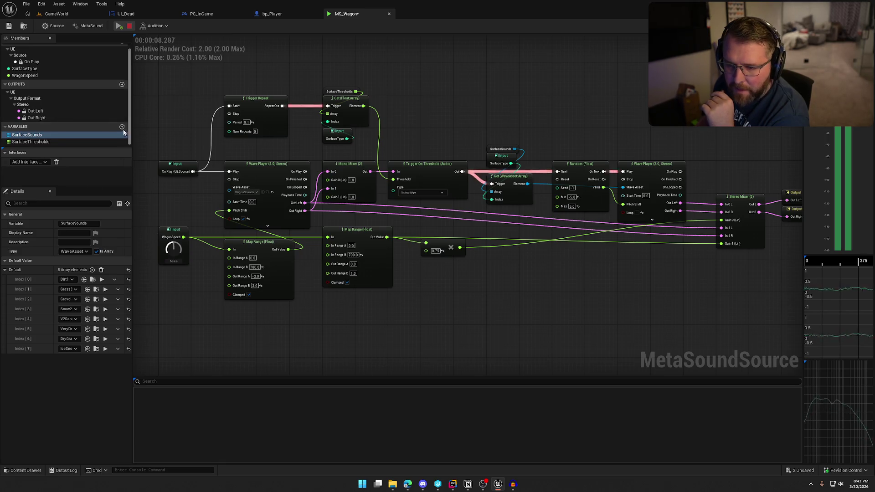
scroll(41, 130, up, 1)
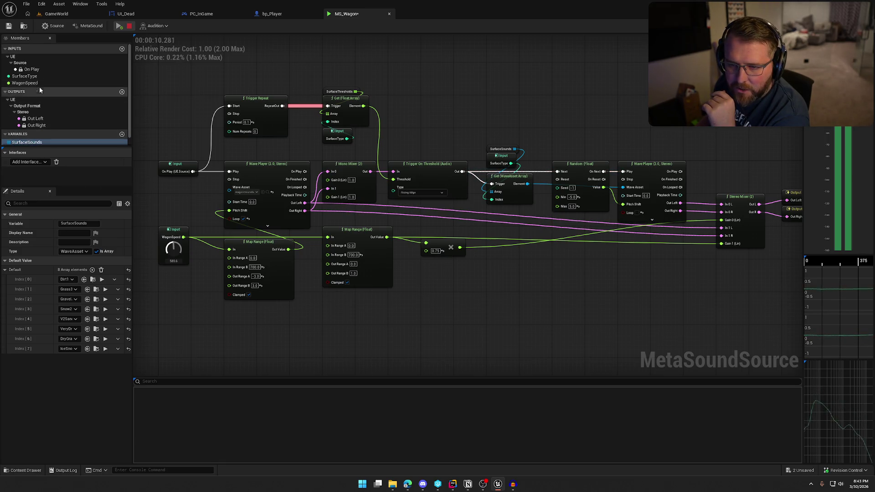
click(27, 76)
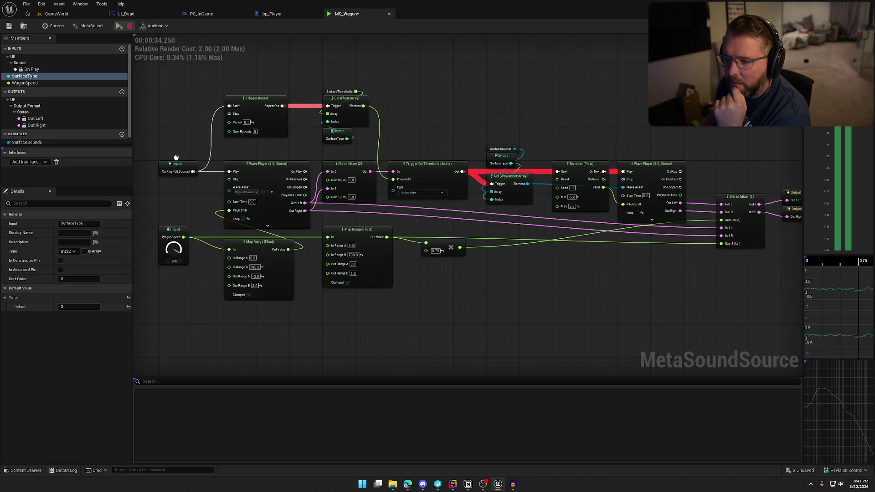
click(130, 26)
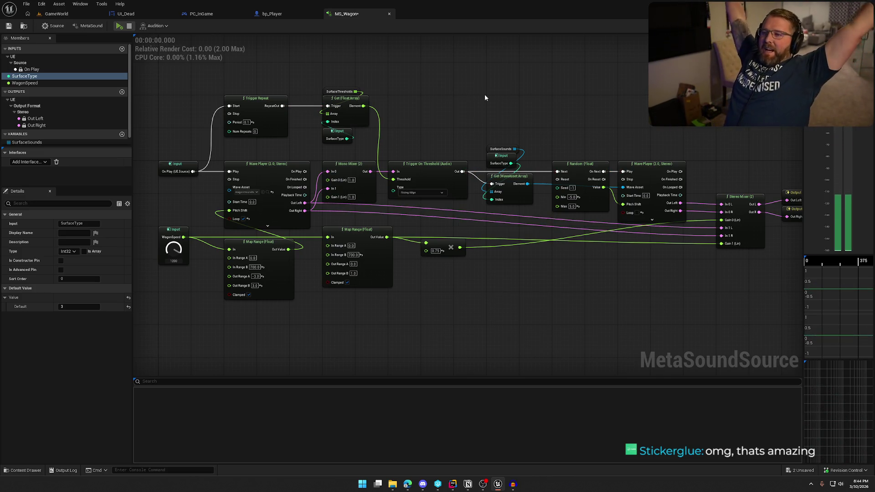
click(56, 14)
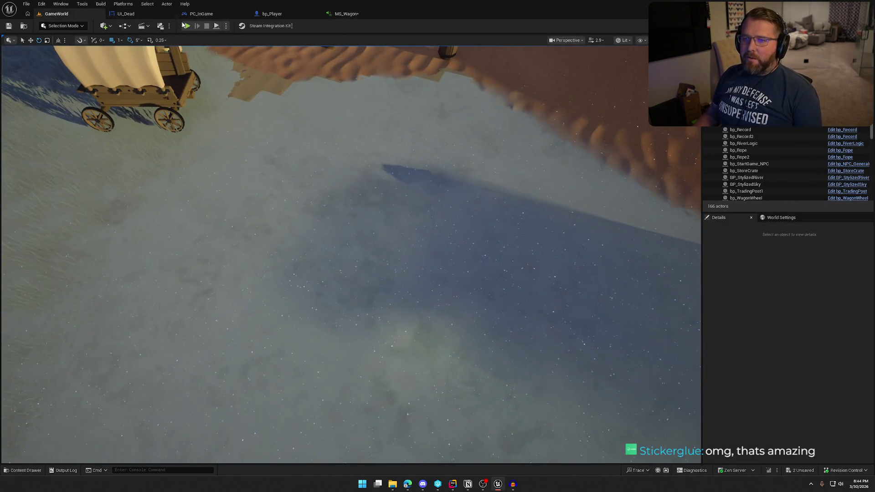
Start Play in Editor, mount and dismount the ox, then climb into the wagon to drive.
key(alt+p)
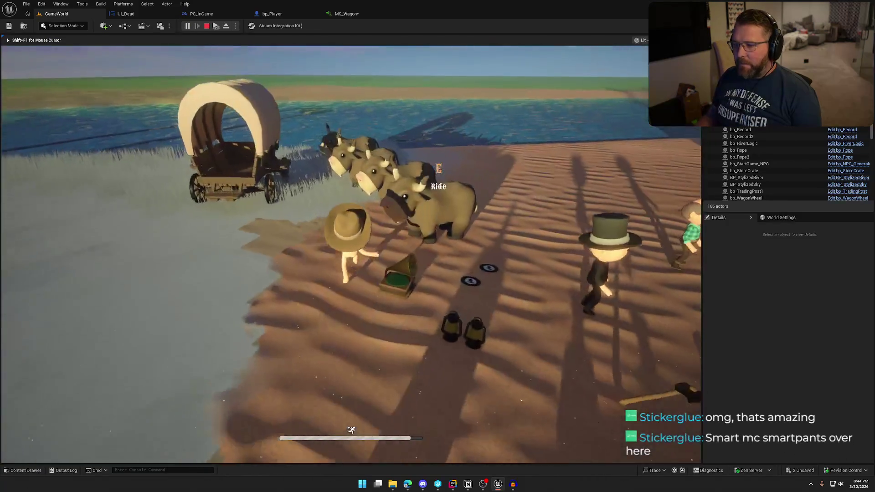
key(e)
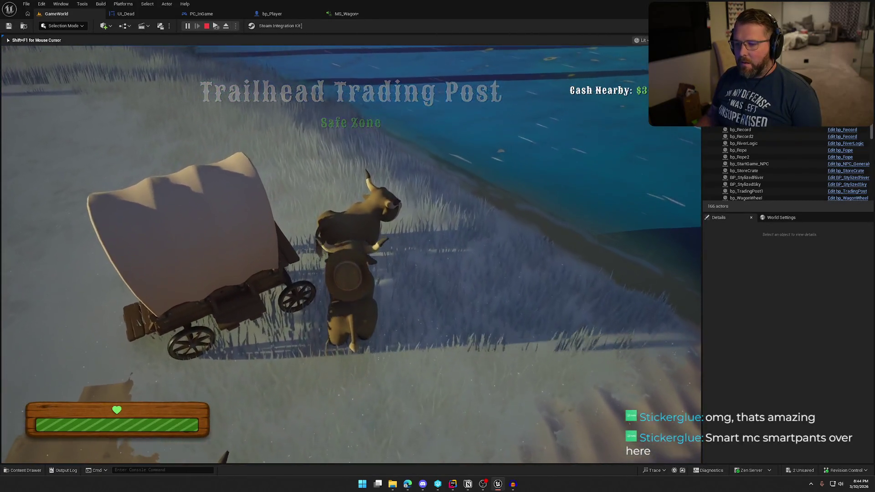
key(e)
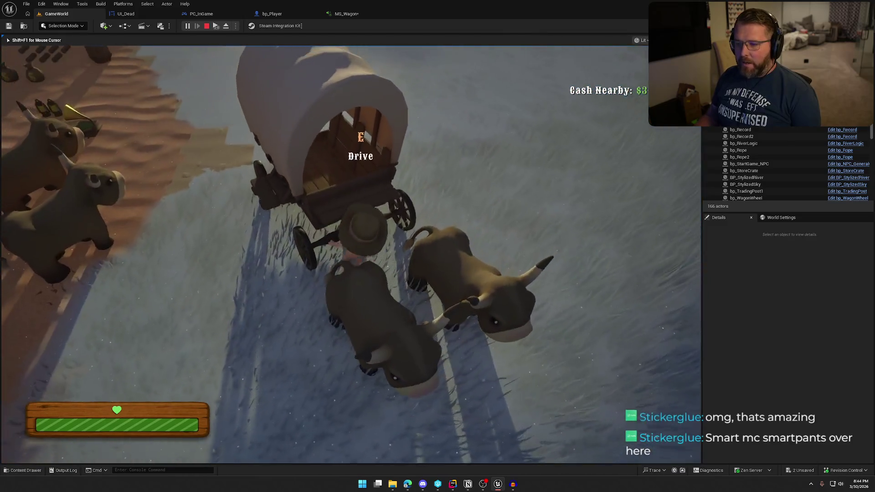
key(e)
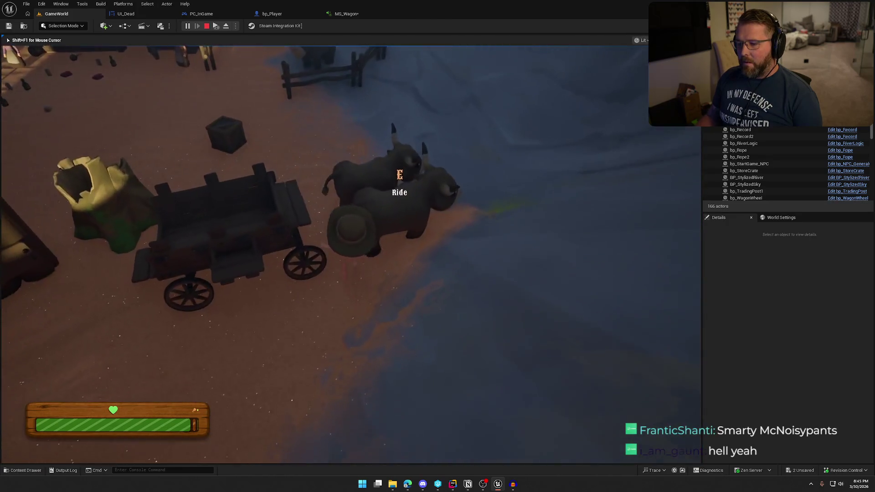
Drive the wagon until the 'You met the local wildlife' death screen, then end the session.
key(e)
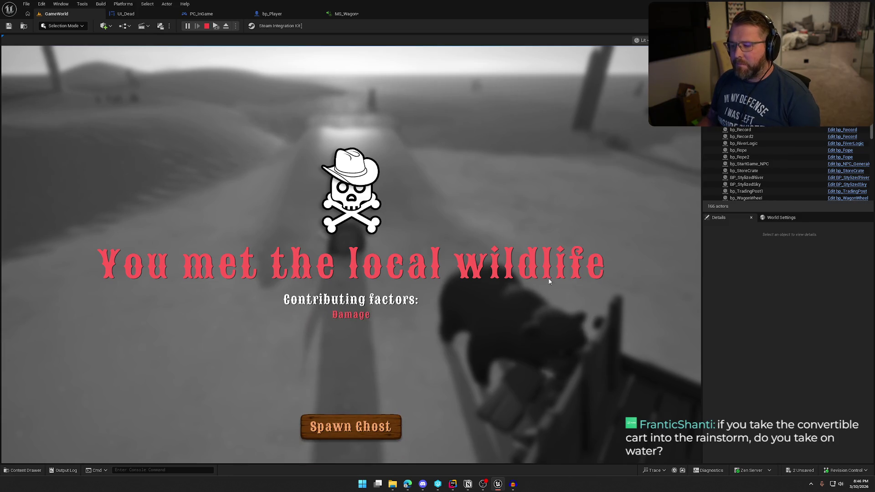
key(Escape)
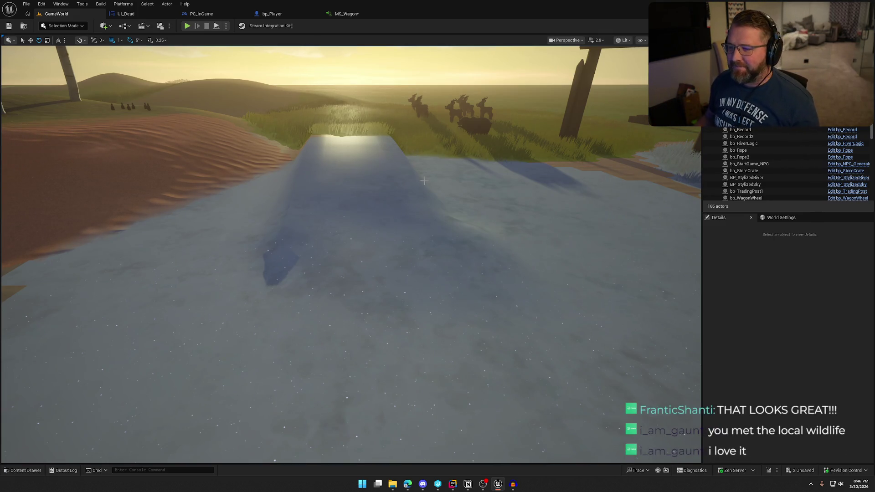
In bp_Player's EventGraph, box-select the ApplyDeathSaturation and AddSaturation nodes, then deselect them.
mouse_move(424, 180)
mouse_down()
mouse_move(396, 219)
mouse_move(390, 212)
mouse_up()
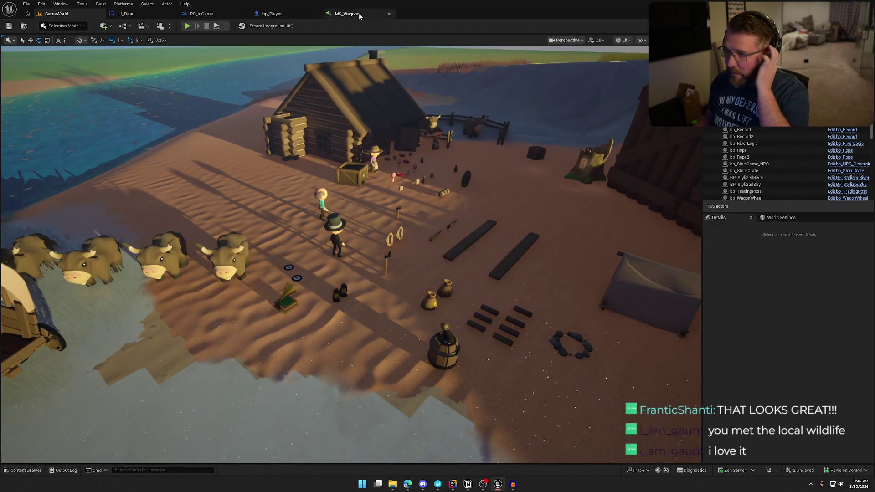
click(281, 15)
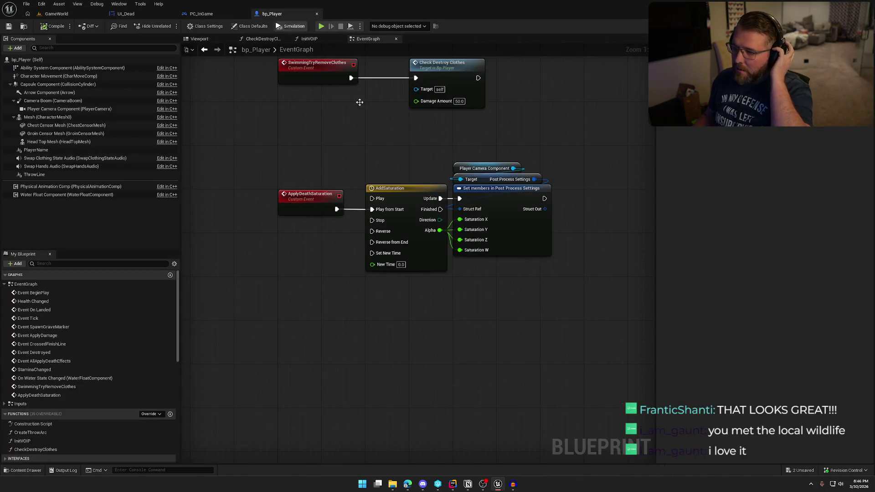
drag(284, 144, 539, 314)
click(538, 316)
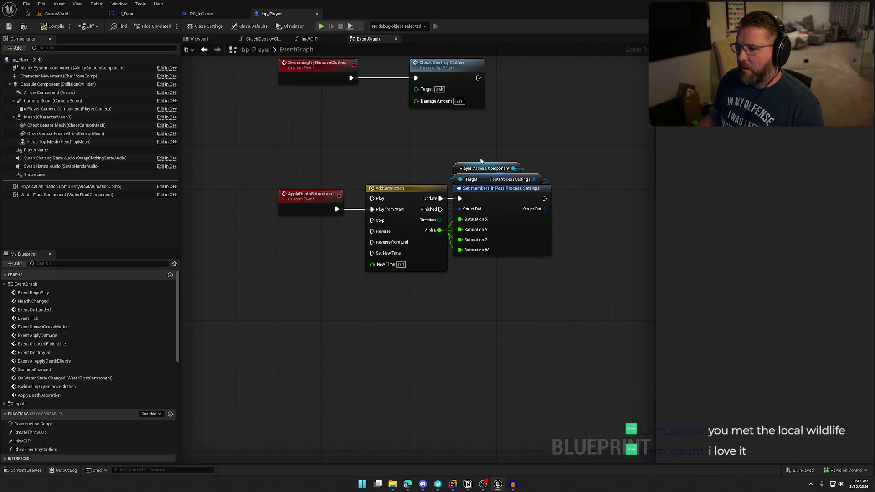
Search 'get camera' actions from Get Player Camera Manager's Return Value, then cancel without adding anything.
click(203, 13)
drag(398, 226, 442, 239)
text(get camera)
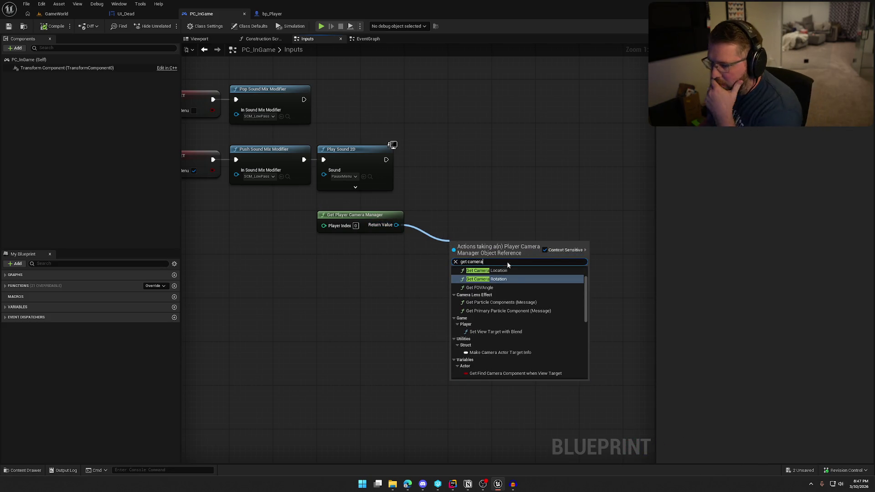
scroll(531, 321, down, 3)
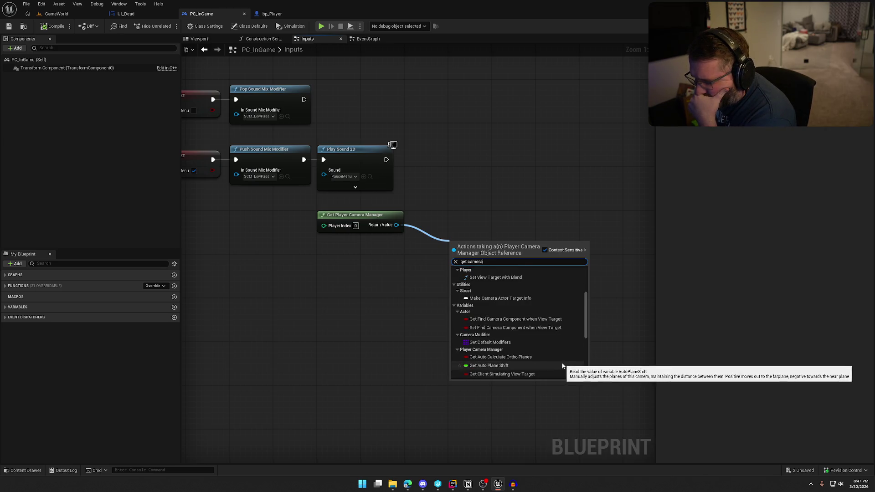
scroll(562, 364, down, 5)
scroll(563, 360, down, 5)
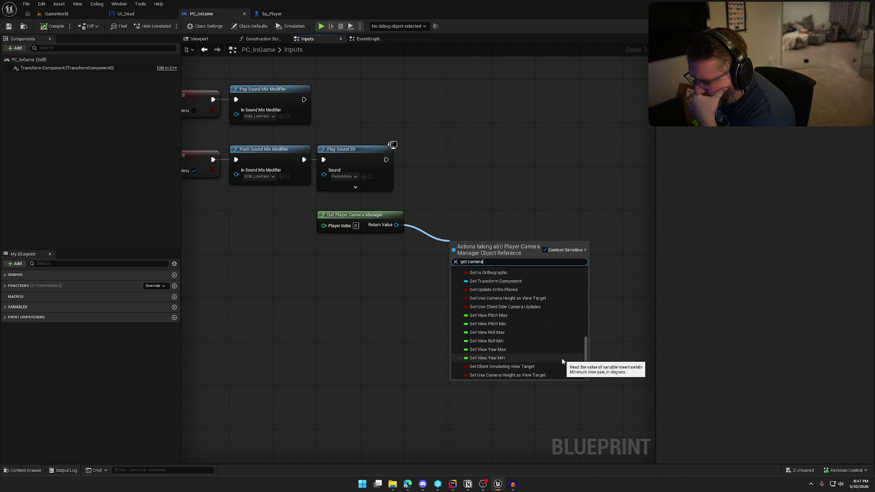
scroll(561, 357, up, 10)
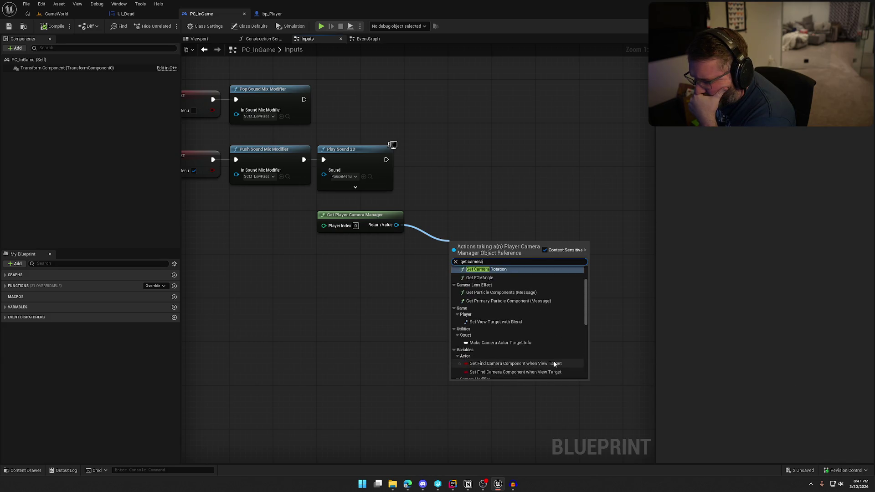
scroll(555, 364, up, 2)
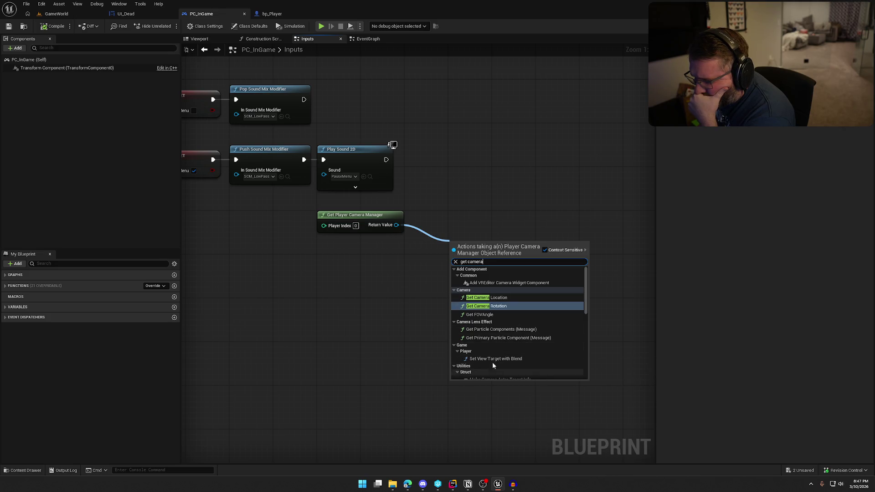
click(409, 304)
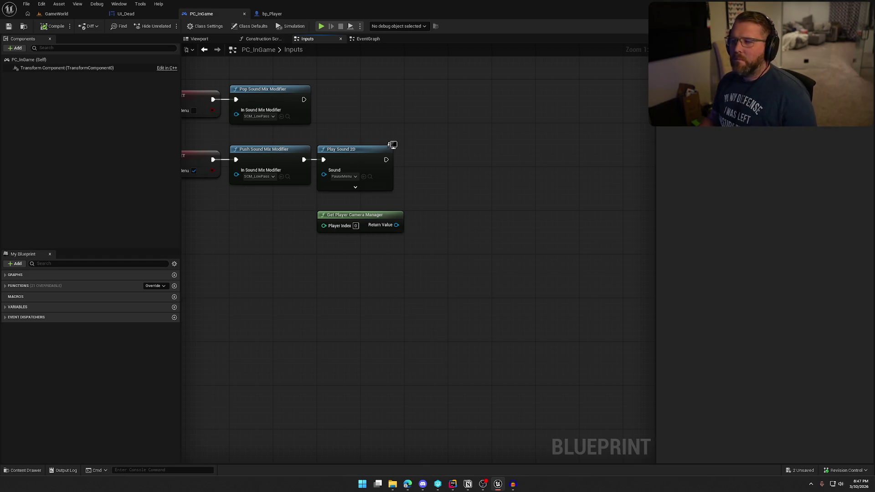
key(alt+Tab)
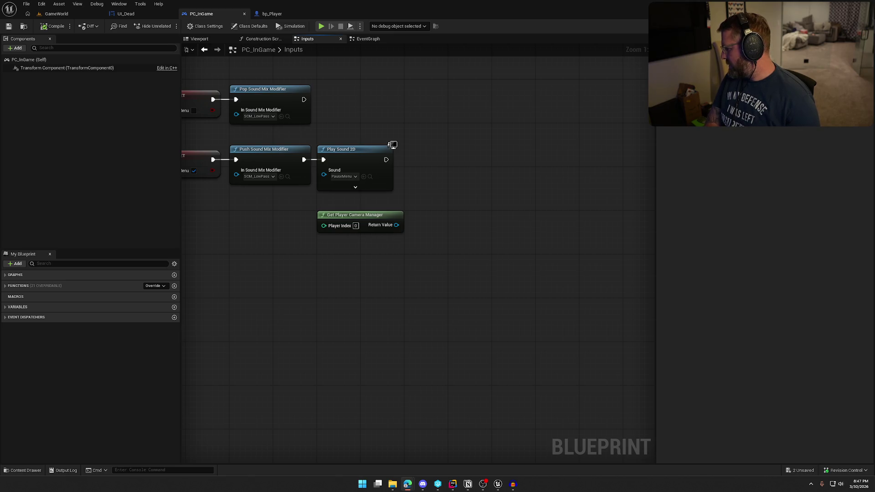
drag(317, 346, 453, 335)
mouse_move(392, 296)
mouse_down()
mouse_move(410, 309)
mouse_move(395, 323)
mouse_move(391, 316)
mouse_up()
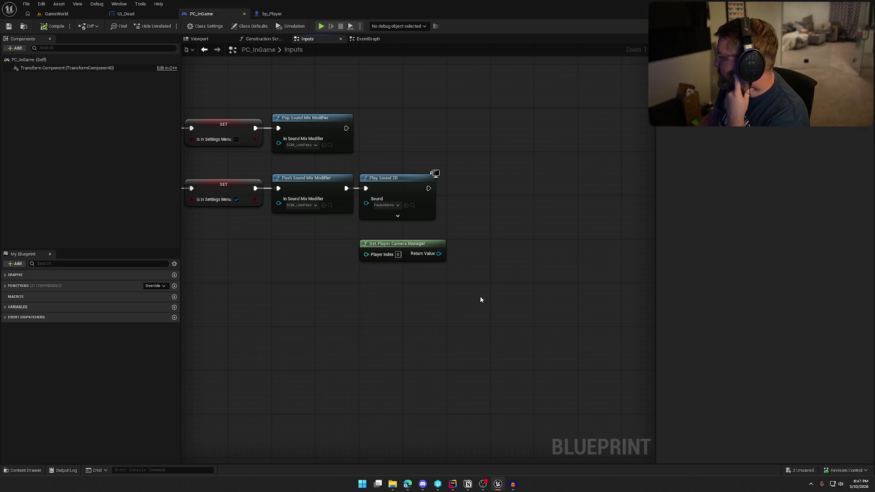
scroll(480, 296, down, 1)
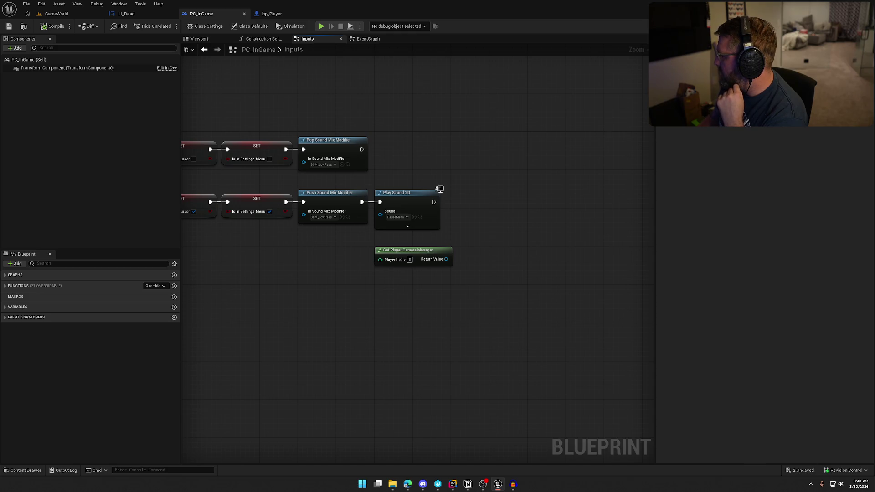
drag(411, 202, 406, 202)
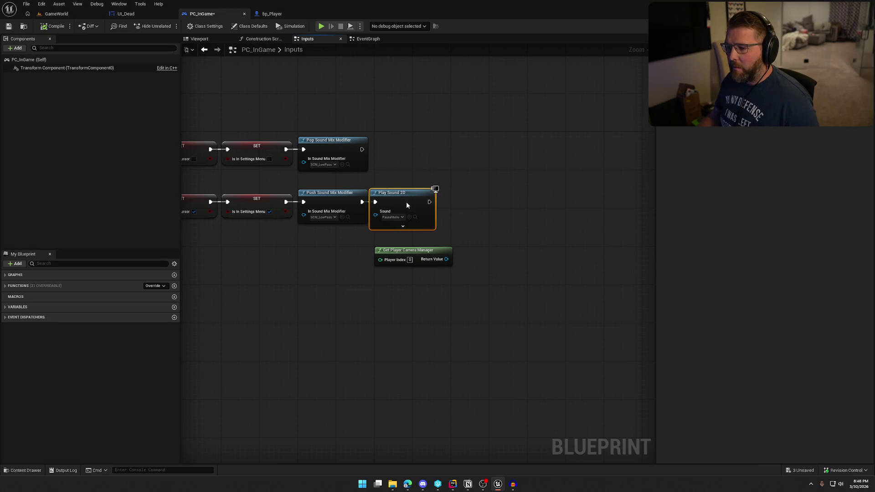
click(494, 238)
scroll(494, 240, up, 1)
Add a Get View Target node and set the camera manager node aside.
right_click(477, 245)
text(get view tar)
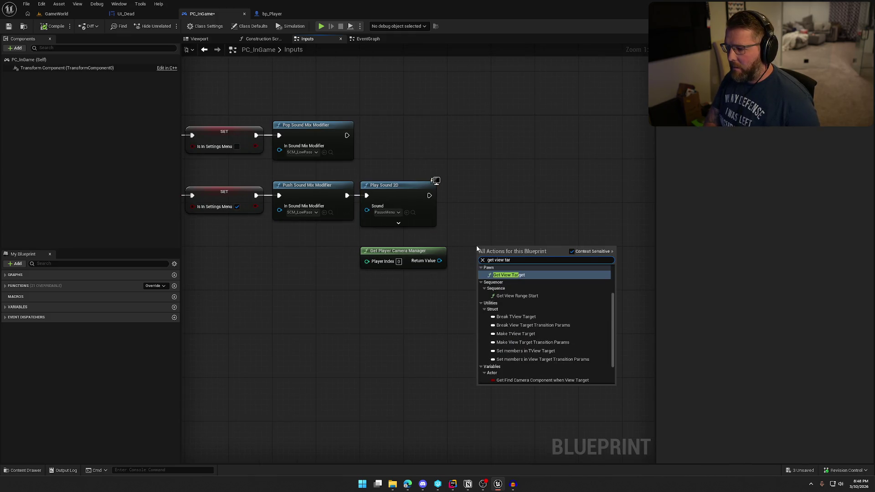
key(Return)
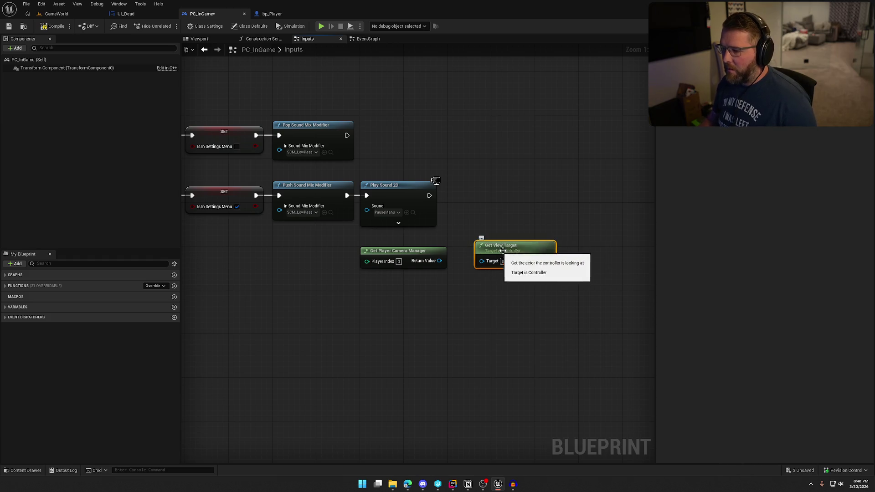
drag(401, 251, 347, 312)
mouse_move(505, 248)
mouse_down()
mouse_move(391, 249)
mouse_move(425, 256)
mouse_up()
click(453, 220)
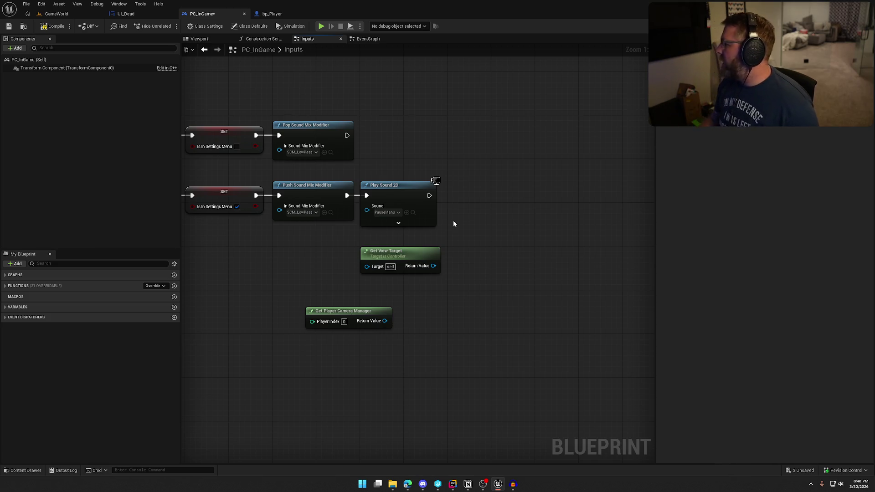
Wire Get View Target into a Get Component by Class node set to Camera Component.
drag(433, 265, 460, 269)
text(find comp)
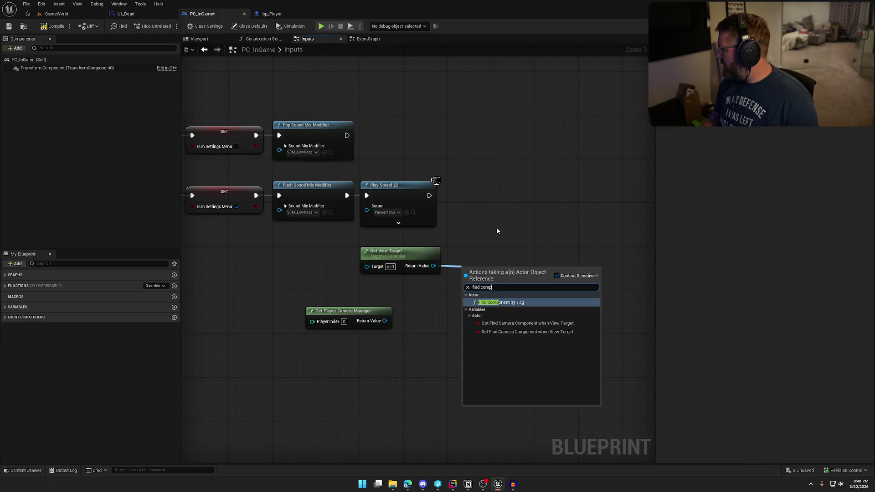
key(ctrl+a)
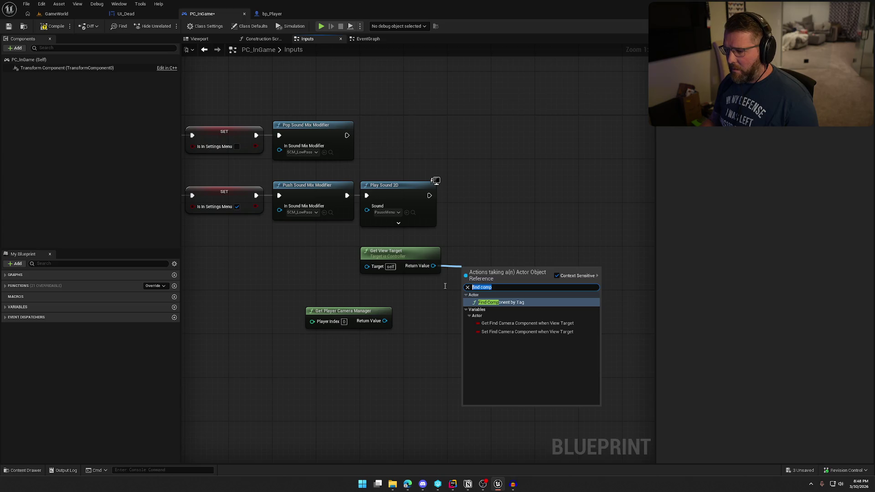
text(component)
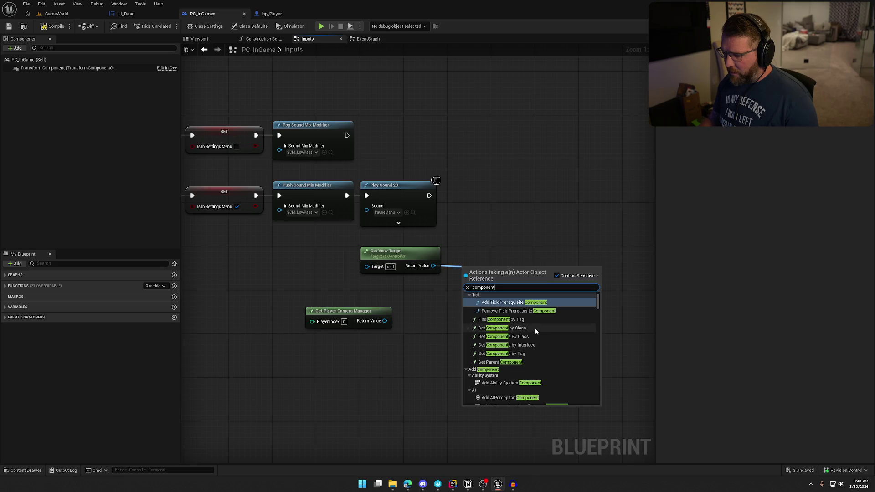
click(535, 327)
click(476, 283)
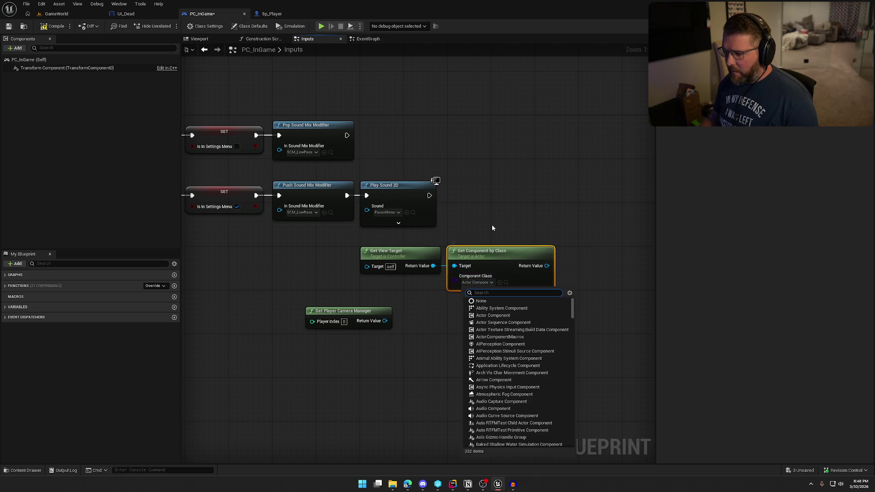
text(camera)
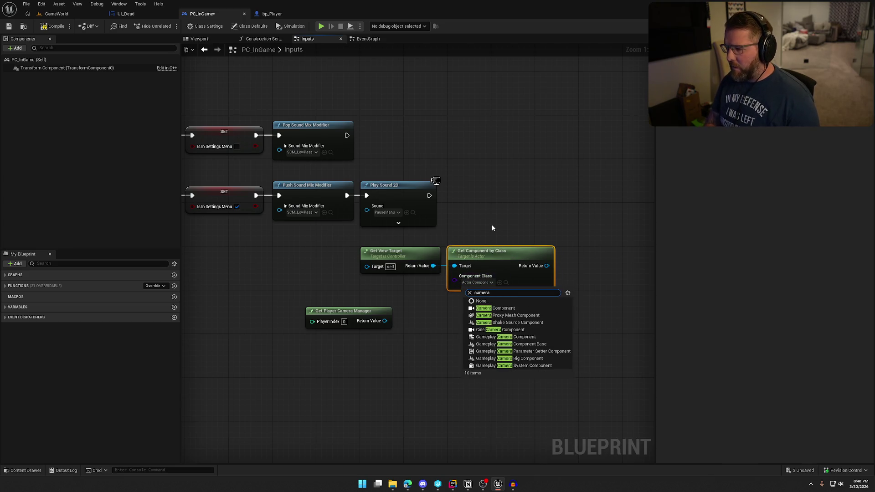
click(478, 308)
Delete the unused Get Player Camera Manager node and move the two new nodes left.
mouse_move(419, 274)
mouse_down()
mouse_move(406, 280)
mouse_move(391, 362)
mouse_move(455, 271)
mouse_up()
key(Delete)
drag(401, 253, 270, 258)
click(511, 188)
click(274, 13)
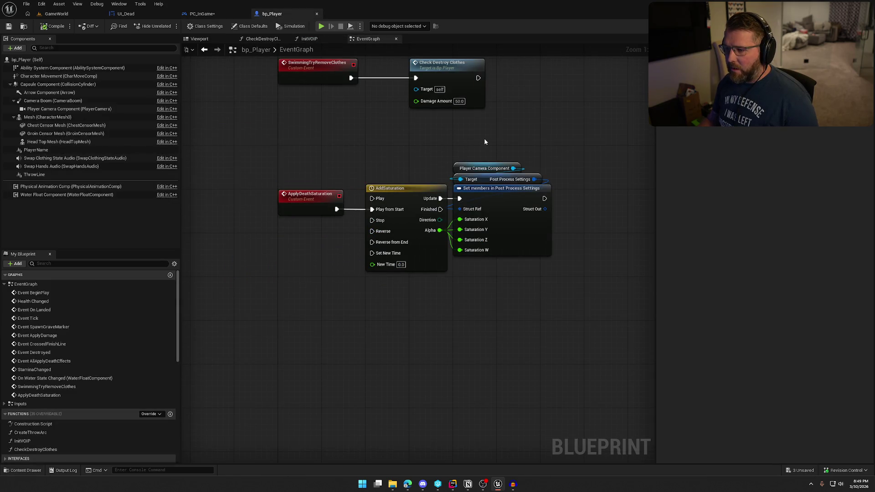
Copy bp_Player's post-process saturation setter into PC_InGame and wire it after Play Sound 2D.
drag(556, 164, 537, 277)
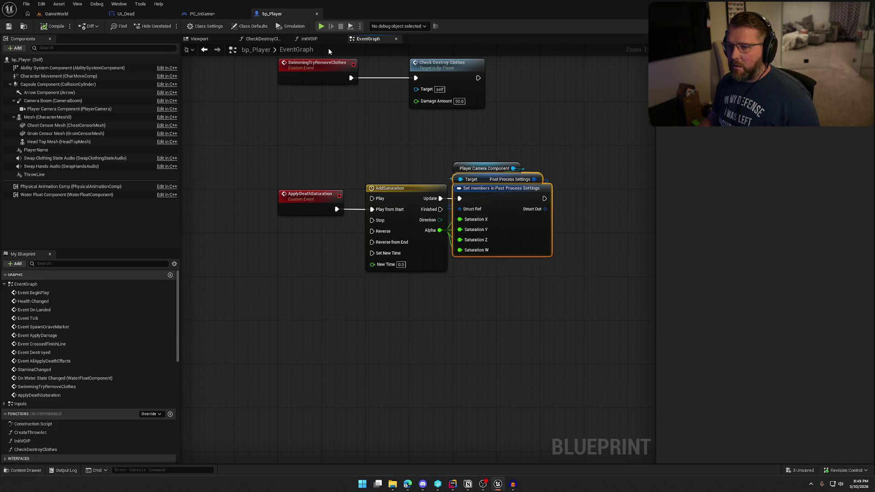
click(202, 13)
key(ctrl+v)
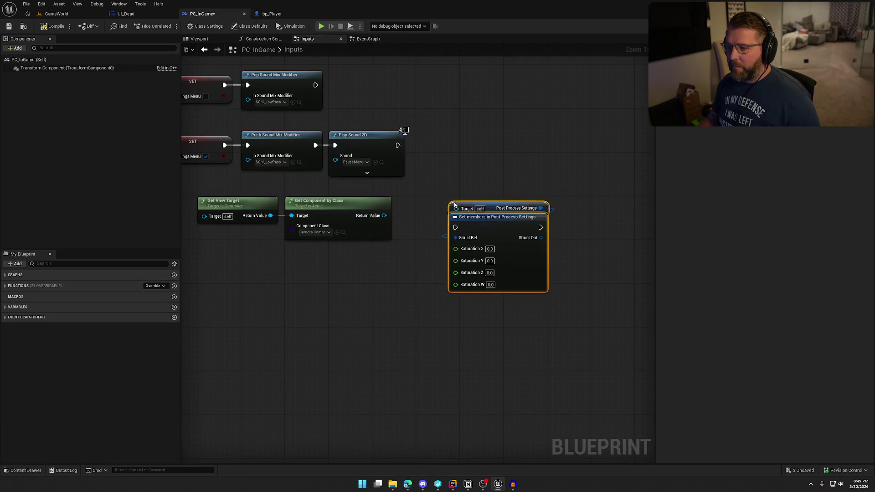
drag(455, 227, 397, 145)
drag(490, 235, 457, 153)
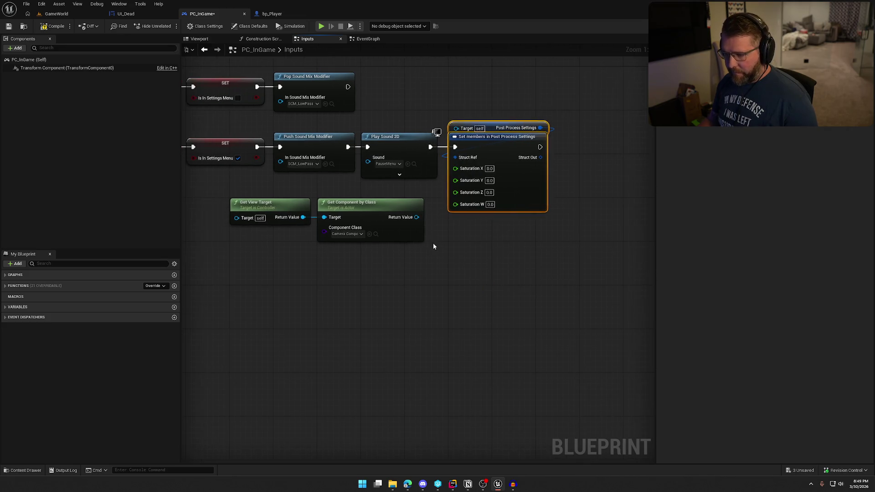
Connect the Camera Component to the setter's Target, tidy the nodes, and compile.
mouse_move(416, 217)
mouse_down()
mouse_move(478, 225)
mouse_move(456, 129)
mouse_move(484, 251)
mouse_move(495, 142)
mouse_move(497, 242)
mouse_up()
click(494, 126)
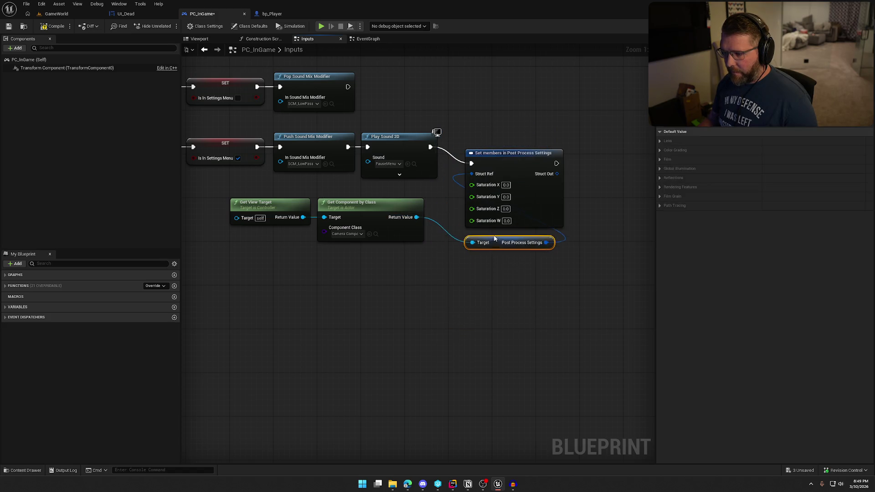
ctrl+click(498, 153)
drag(498, 153, 484, 139)
click(472, 255)
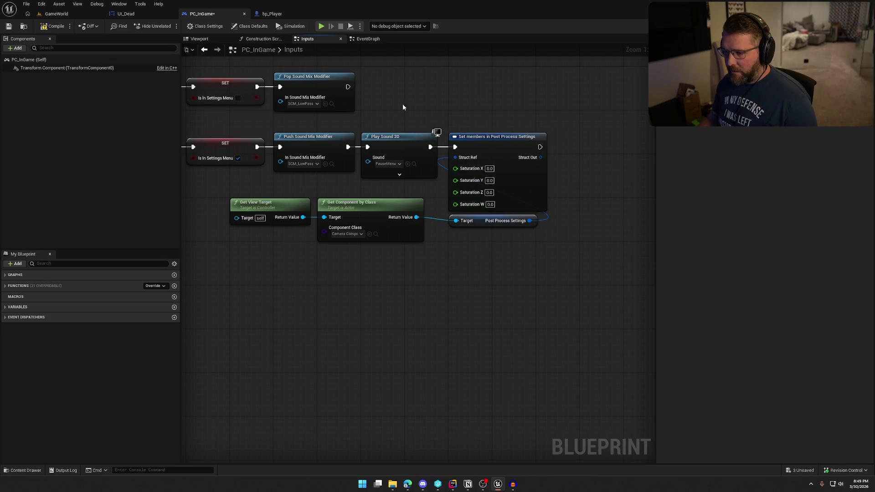
drag(396, 110, 452, 118)
click(55, 27)
click(54, 13)
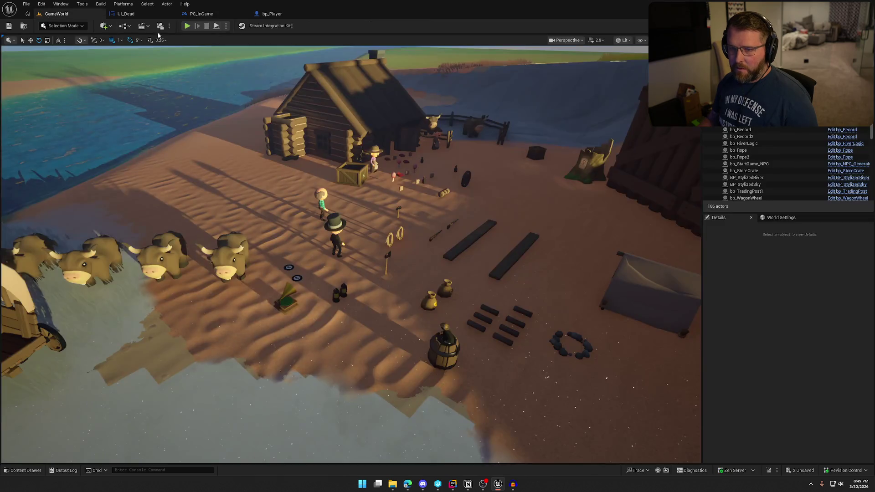
Play-test the level, pausing and resuming once to see the grayscale pause effect, then stop.
click(187, 26)
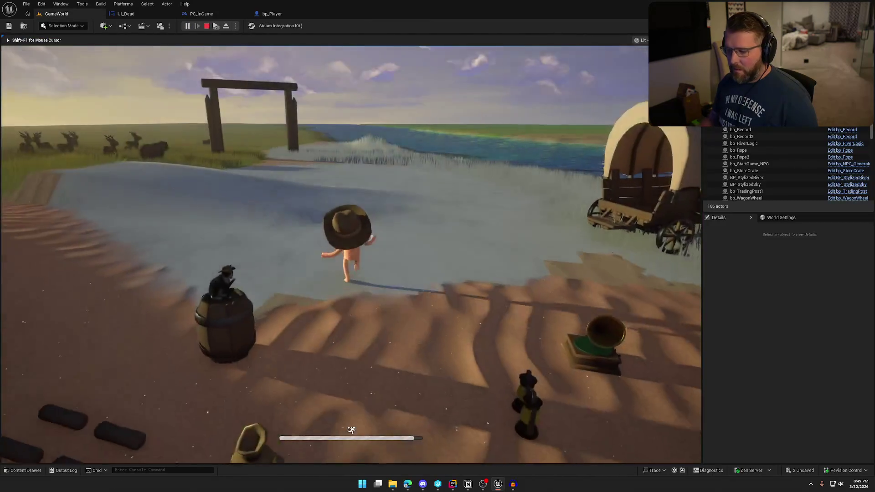
key(Escape)
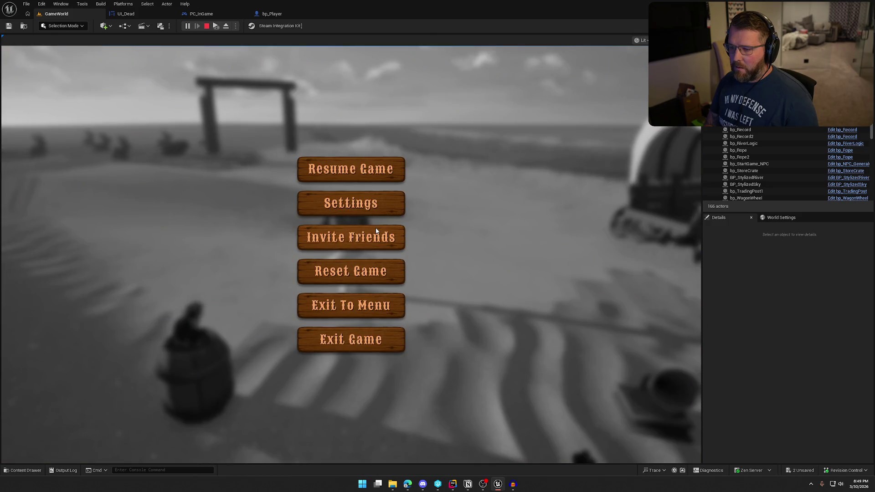
key(Escape)
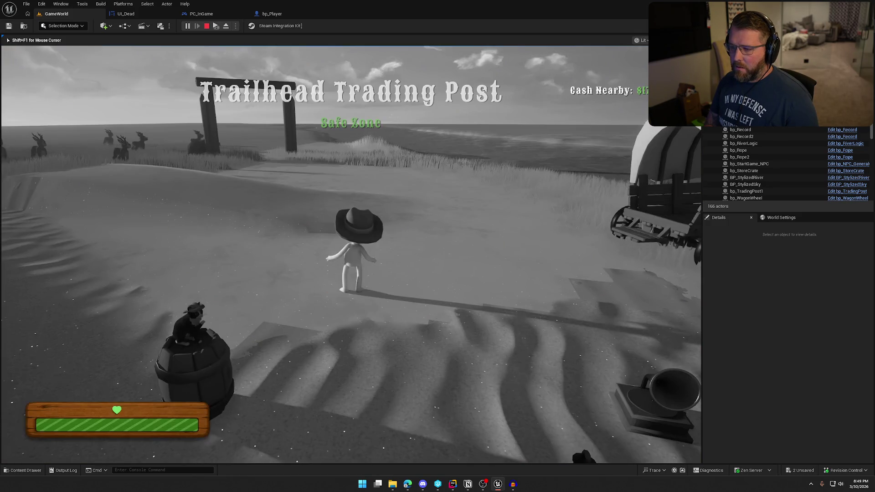
key(Escape)
In PC_InGame Inputs, duplicate the Set members in Post Process Settings node and wire it after Pop Sound Mix Modifier.
click(272, 14)
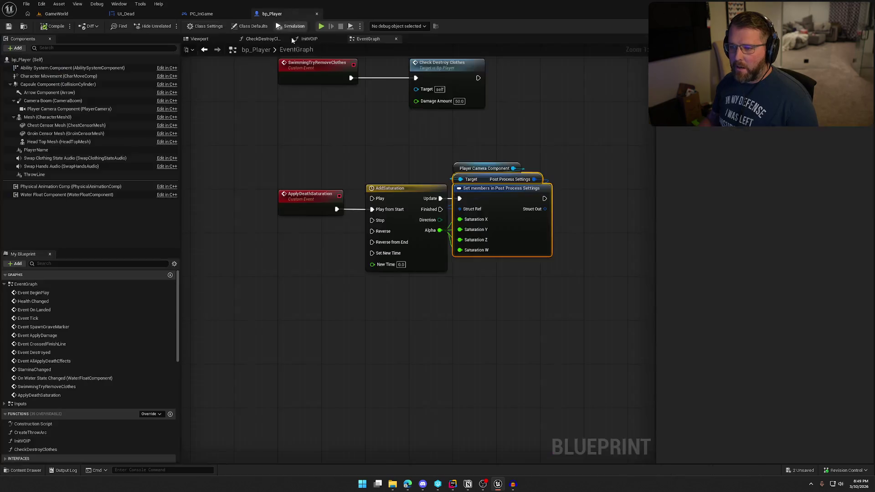
click(203, 14)
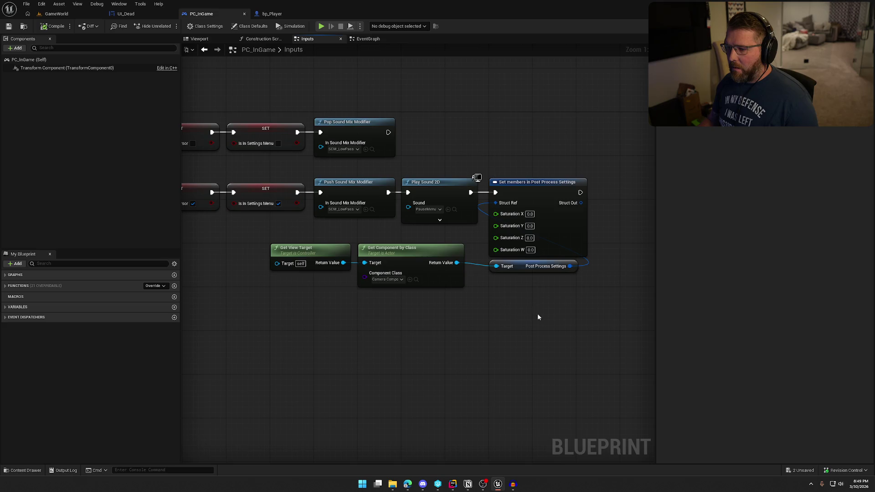
click(567, 191)
key(ctrl+c)
key(ctrl+v)
drag(527, 102, 419, 140)
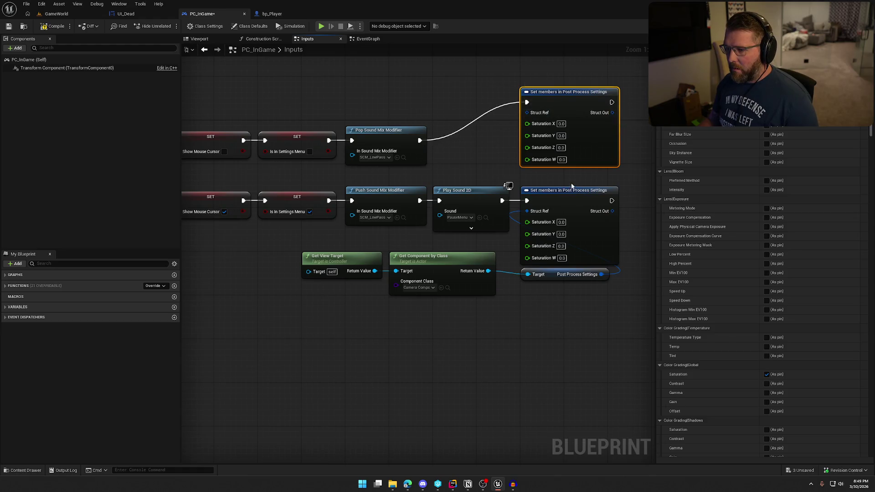
drag(492, 118, 492, 135)
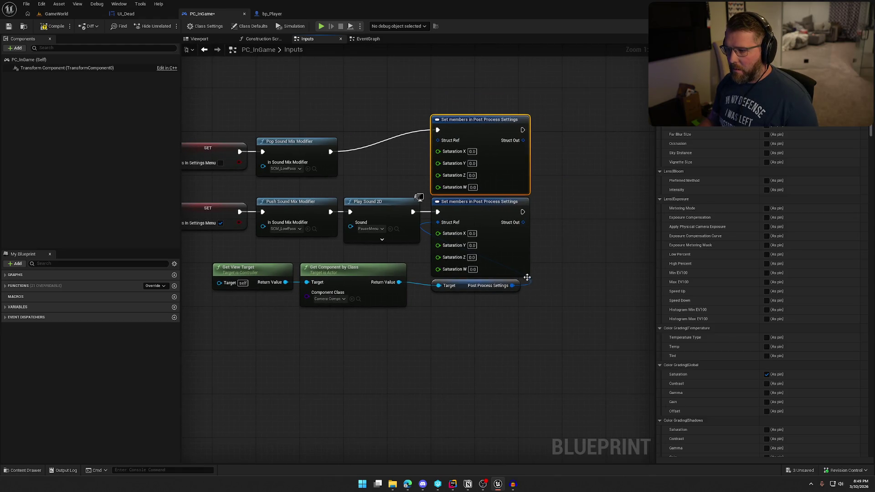
drag(513, 285, 442, 143)
Set the new node's Saturation values to 1.0, compile PC_InGame, and start a play test.
click(472, 152)
text(11)
key(Tab)
text(1)
key(Tab)
text(1)
click(546, 195)
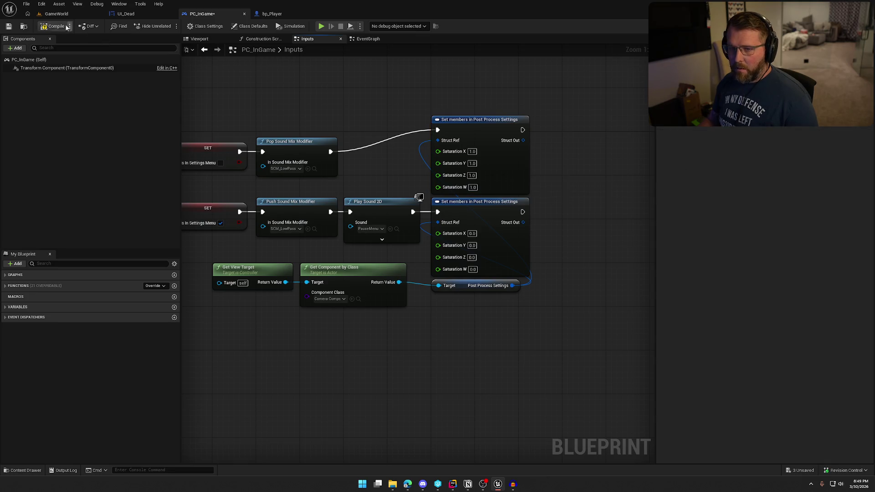
click(56, 14)
click(188, 26)
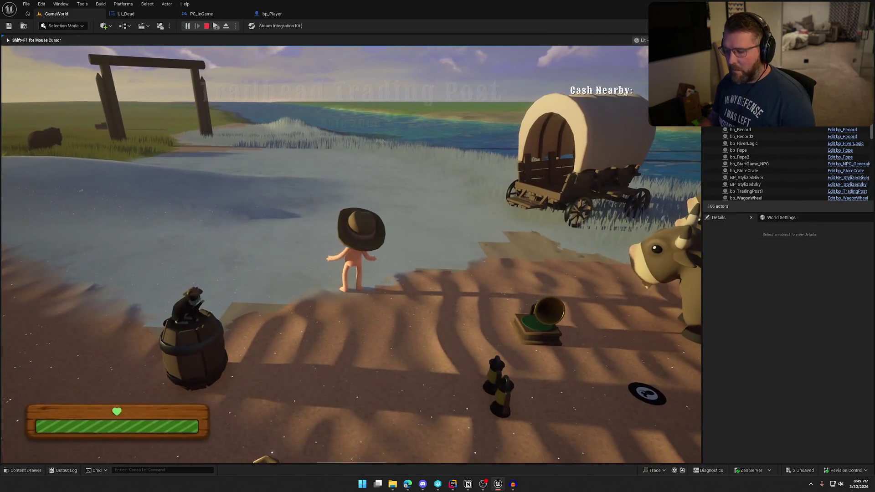
Pause to check the grayscale effect, resume, and run the character across the river past the wagon.
key(Escape)
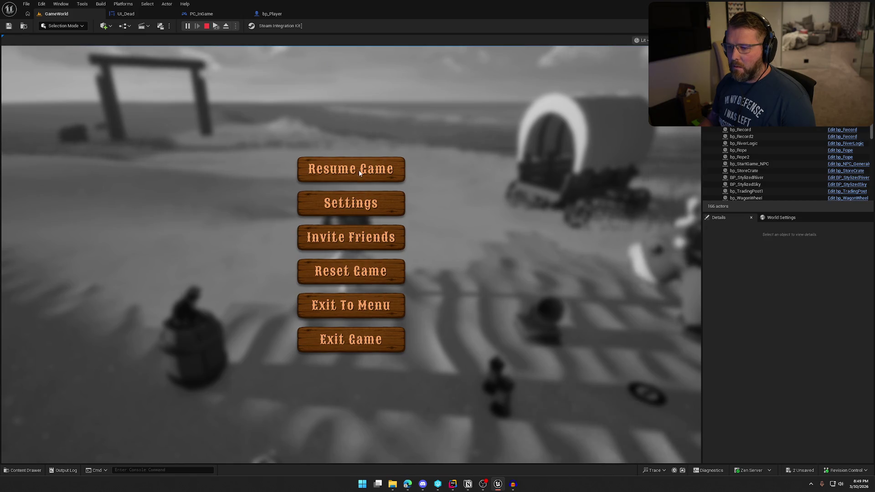
click(357, 213)
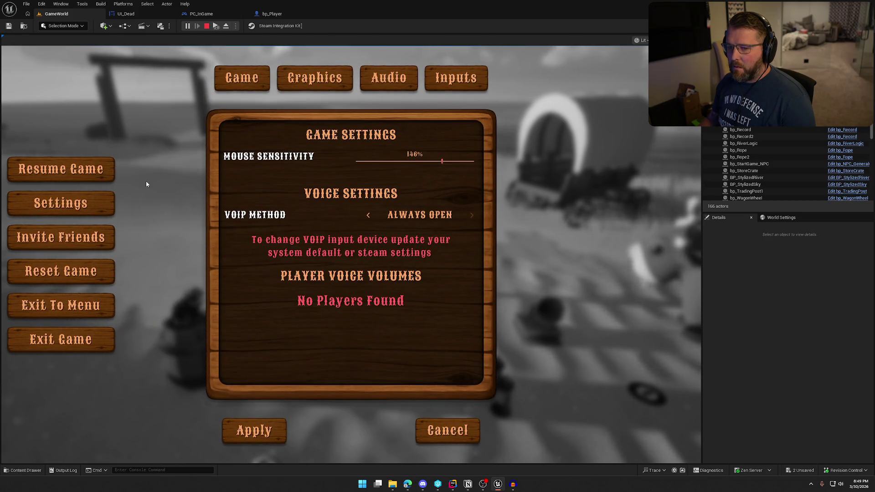
click(158, 171)
key(shift+w)
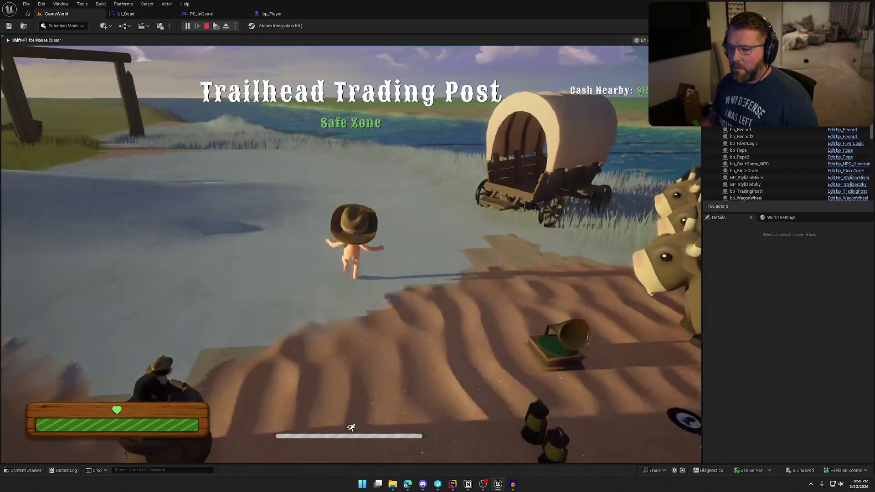
key(shift+w)
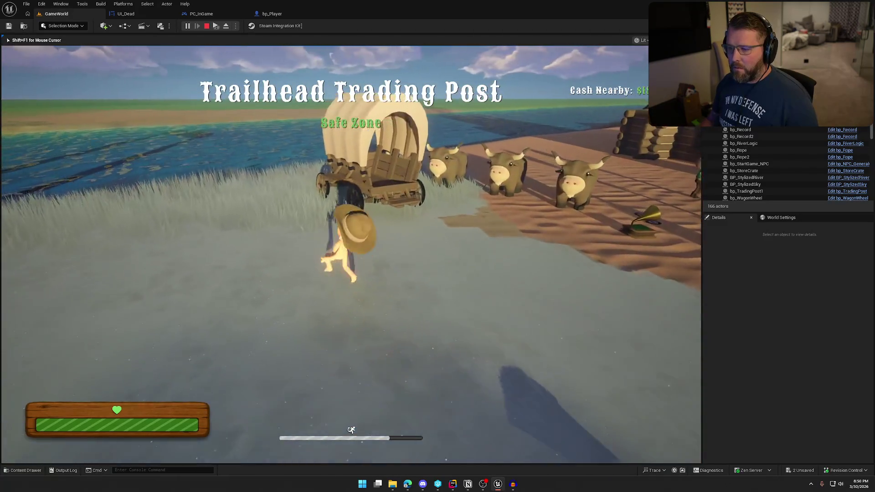
key(w)
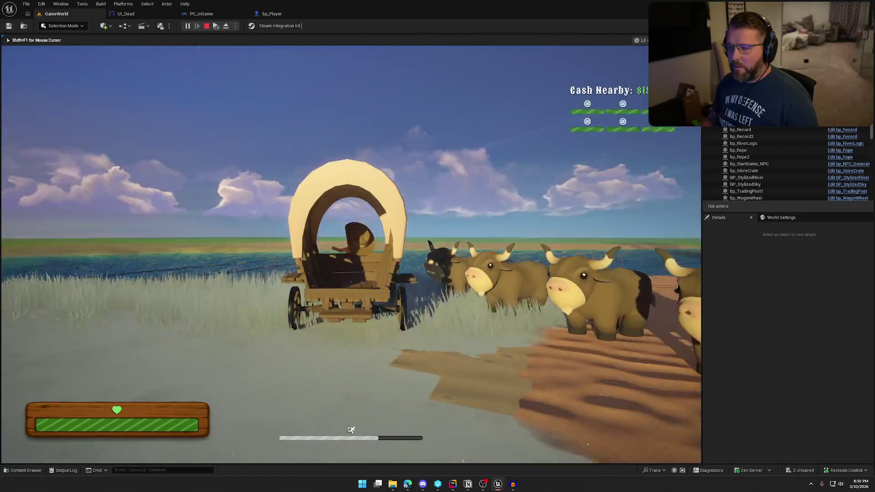
Pause and resume again, browsing the Graphics, Audio, Inputs and Game settings pages.
key(Escape)
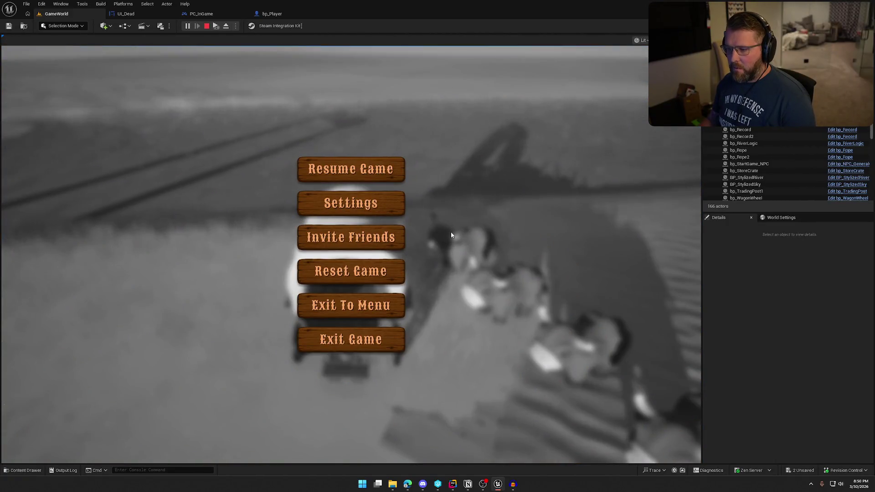
click(396, 173)
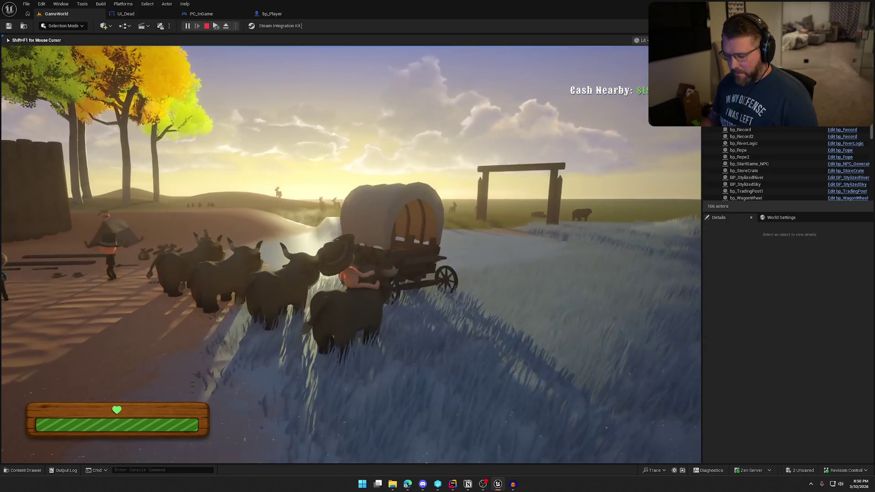
key(Escape)
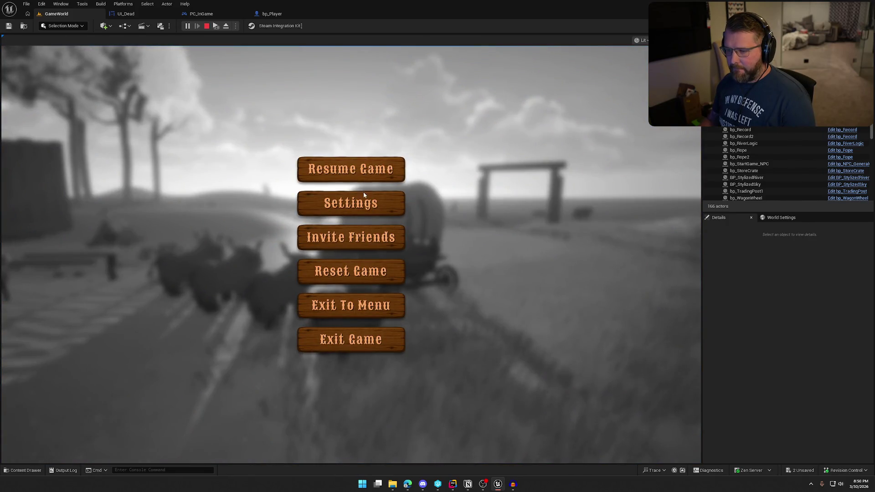
click(366, 202)
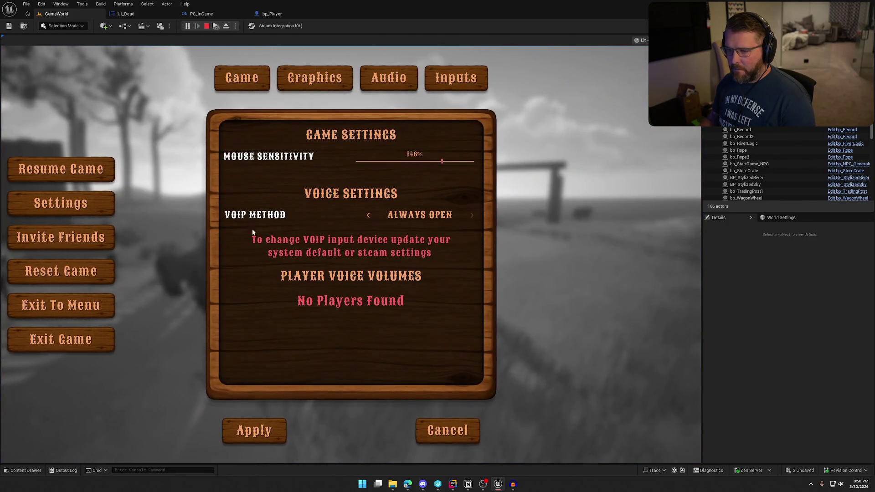
click(350, 85)
click(376, 83)
click(445, 84)
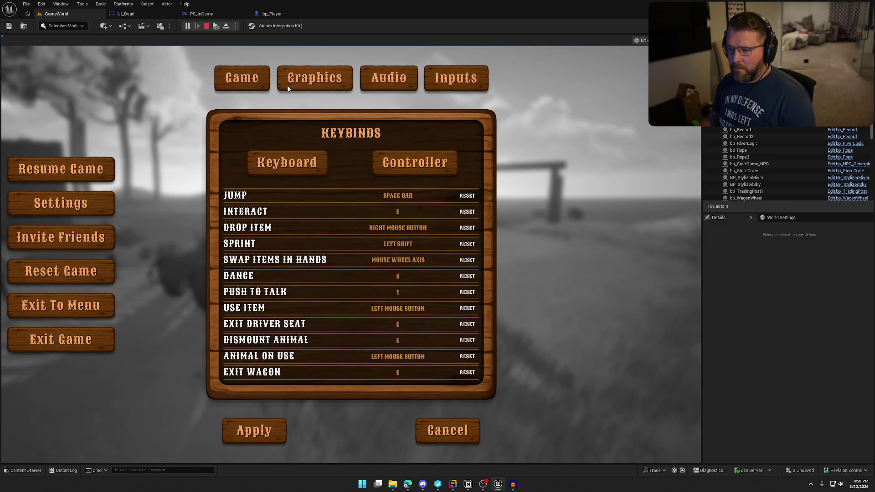
click(253, 82)
click(102, 162)
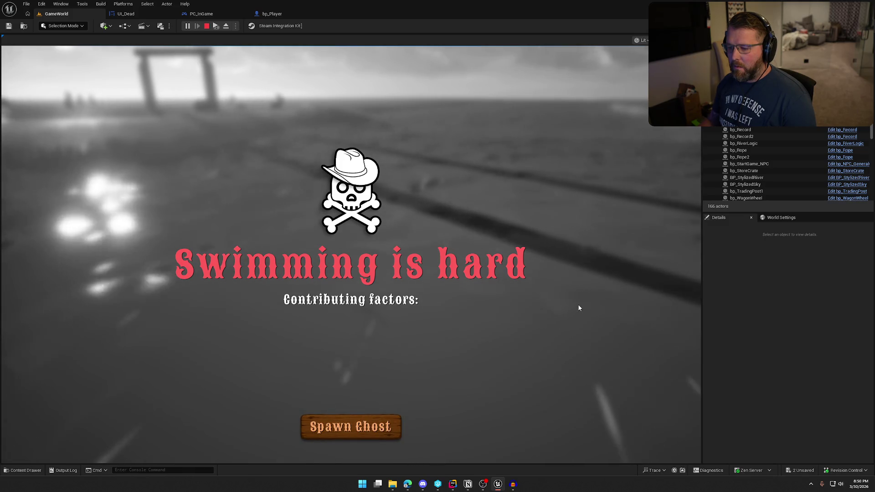
Pause over the death screen, resume, then stop the session and return to the PC_InGame Inputs graph.
key(Escape)
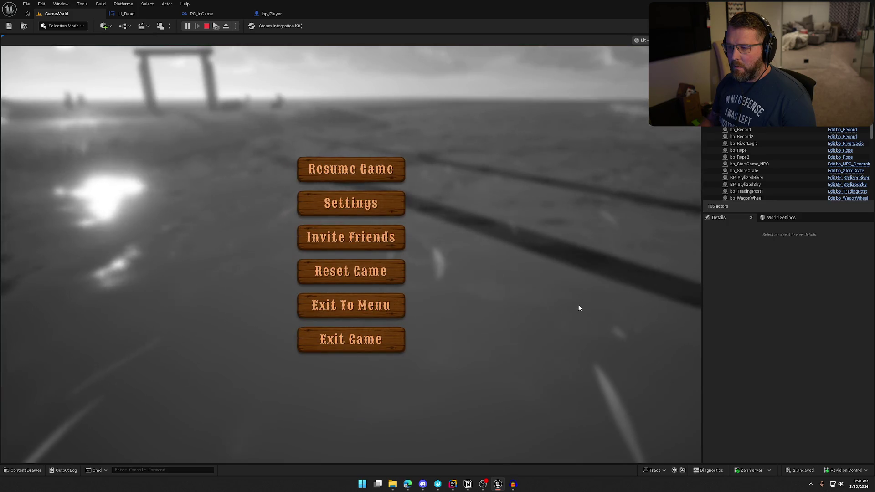
click(384, 182)
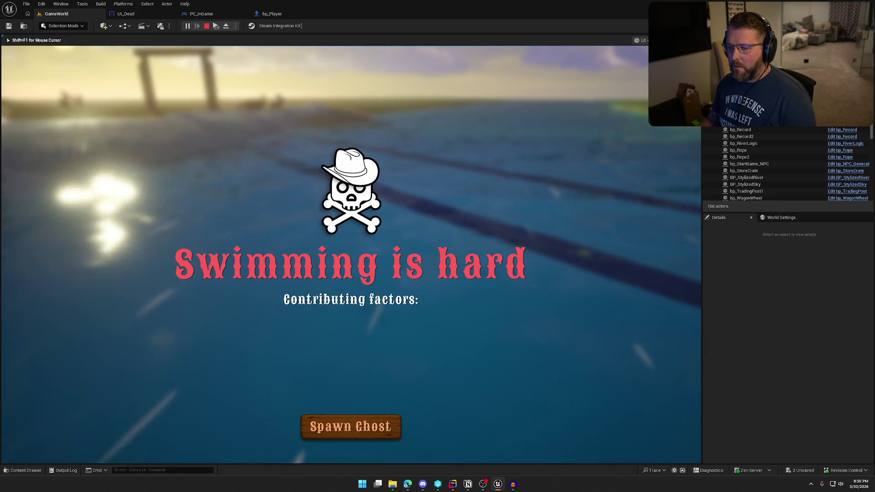
key(Escape)
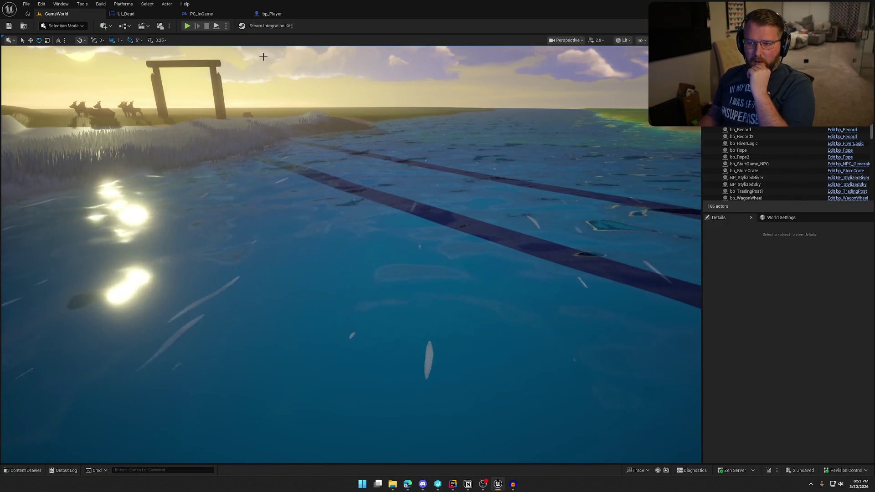
key(ctrl+Tab)
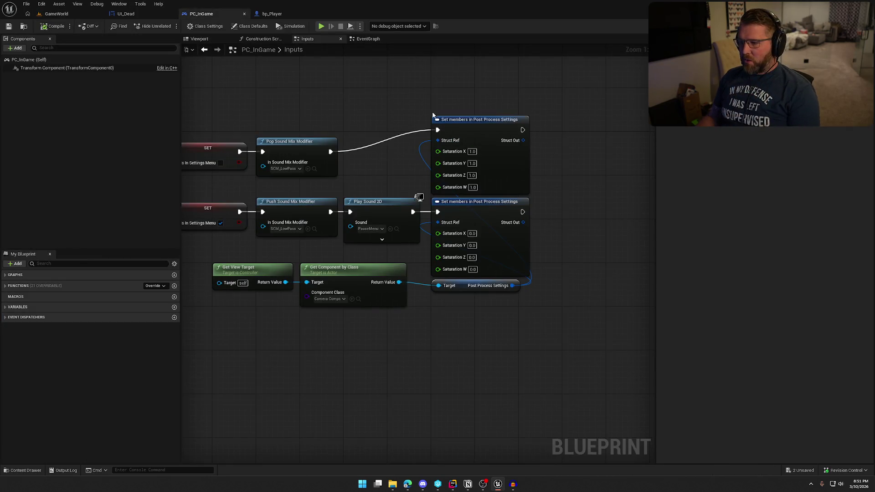
drag(536, 326, 455, 212)
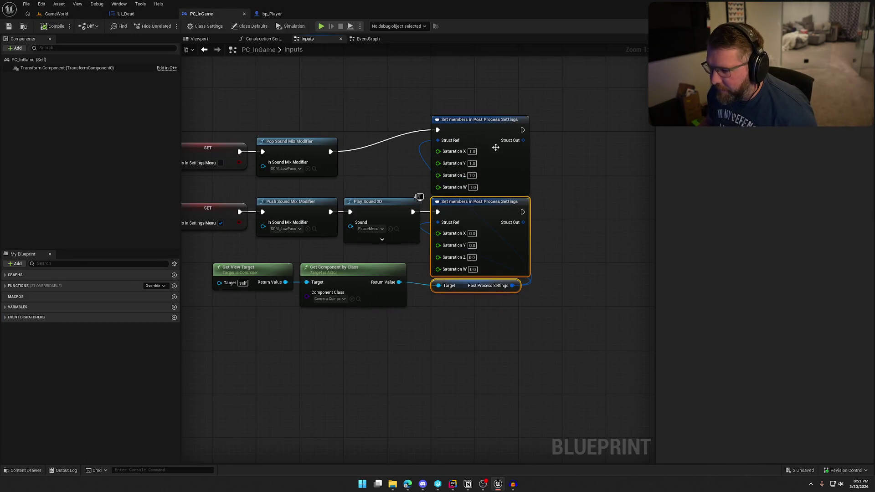
ctrl+click(495, 130)
drag(497, 131, 498, 152)
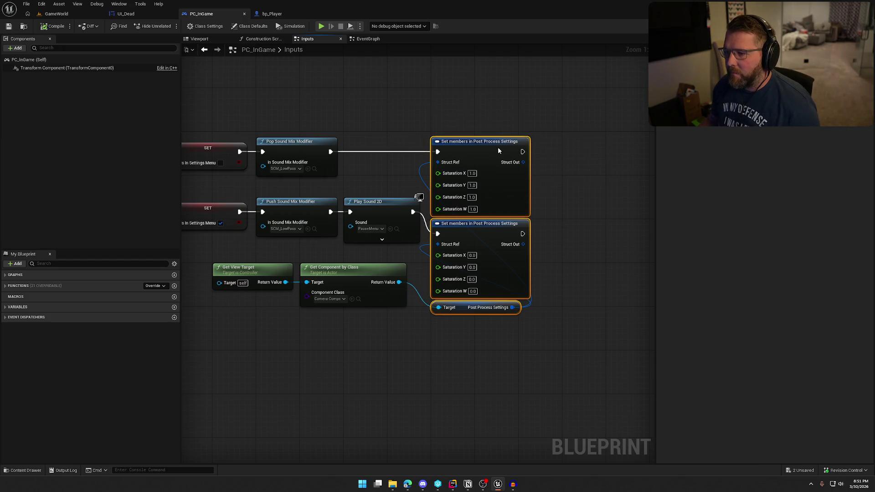
click(493, 109)
right_click(412, 390)
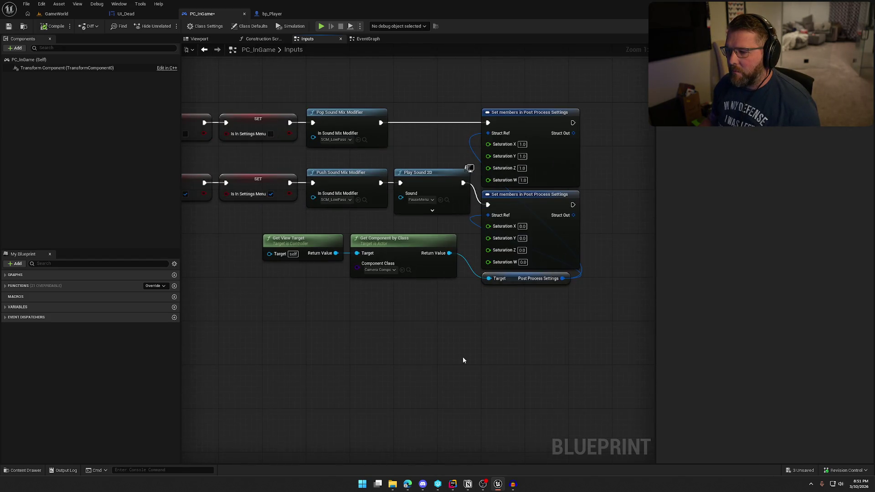
drag(518, 278, 406, 224)
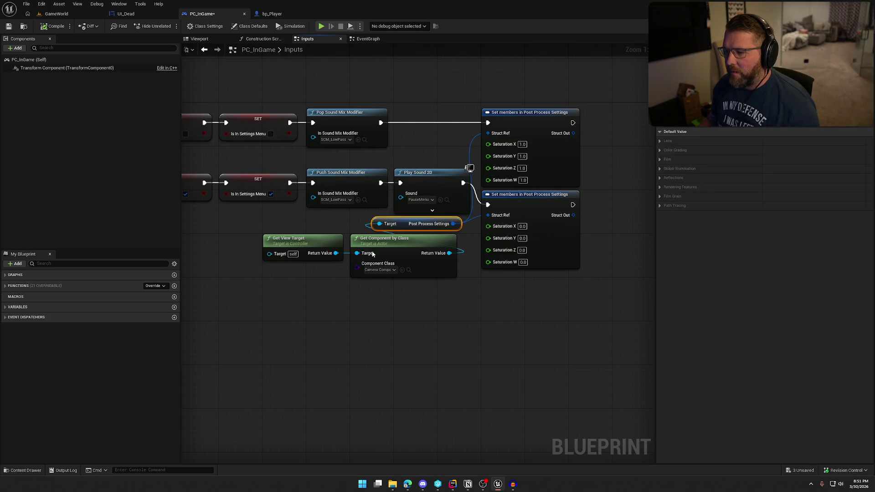
mouse_move(284, 240)
mouse_down()
mouse_move(360, 292)
mouse_move(370, 284)
mouse_up()
click(441, 335)
drag(401, 224, 379, 224)
click(461, 342)
mouse_move(460, 342)
mouse_down()
mouse_move(507, 332)
mouse_move(441, 332)
mouse_move(411, 297)
mouse_up()
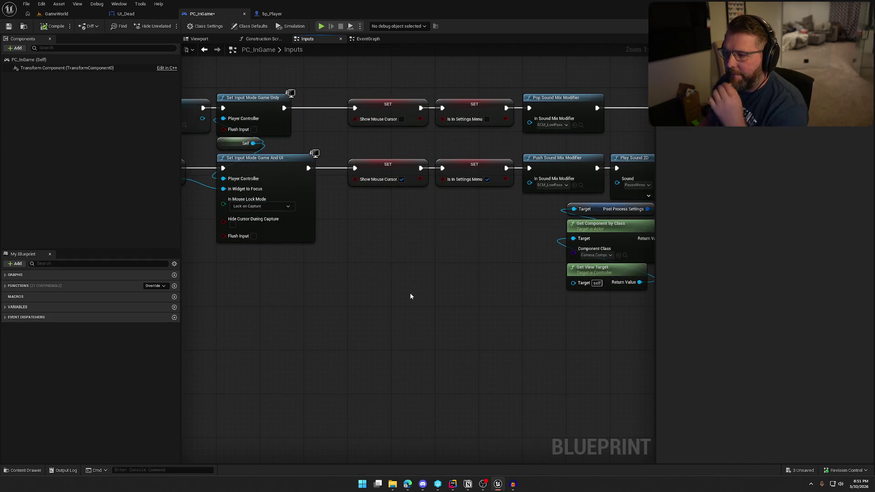
mouse_move(422, 249)
mouse_down()
mouse_move(461, 263)
mouse_move(616, 261)
mouse_move(767, 241)
mouse_move(561, 249)
mouse_up()
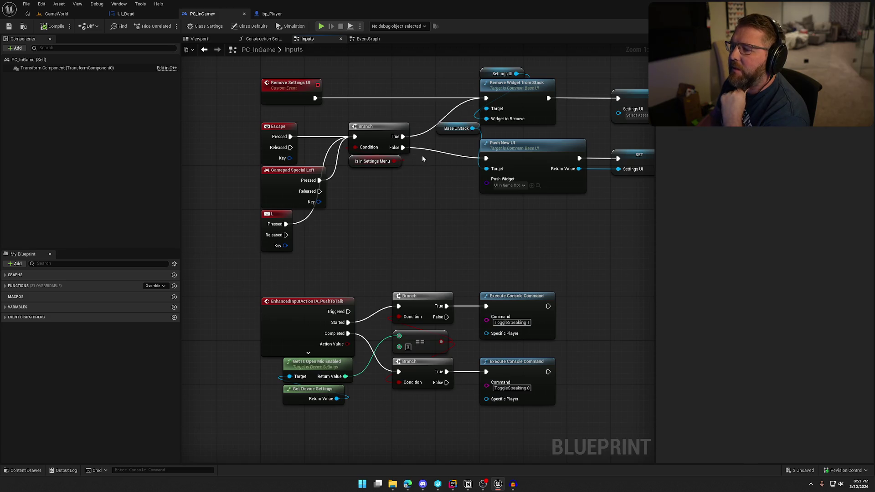
drag(441, 157, 352, 154)
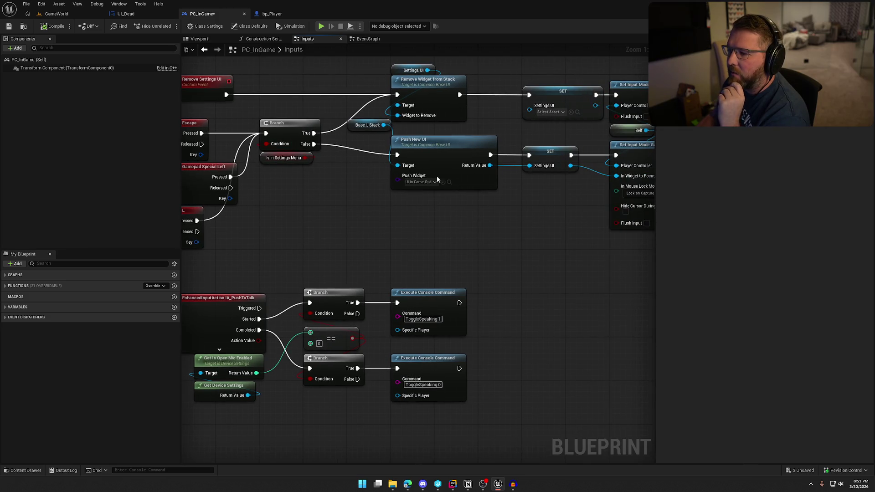
scroll(510, 208, down, 1)
drag(510, 208, 341, 202)
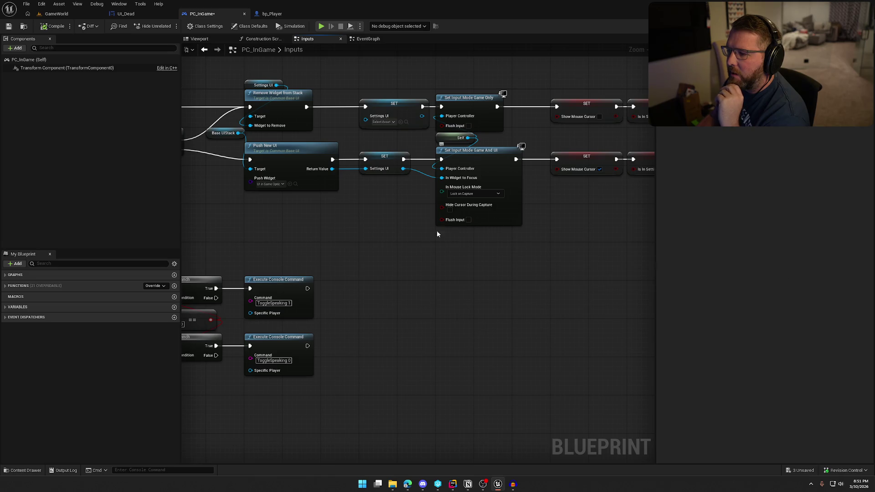
right_click(370, 211)
text(get inpu)
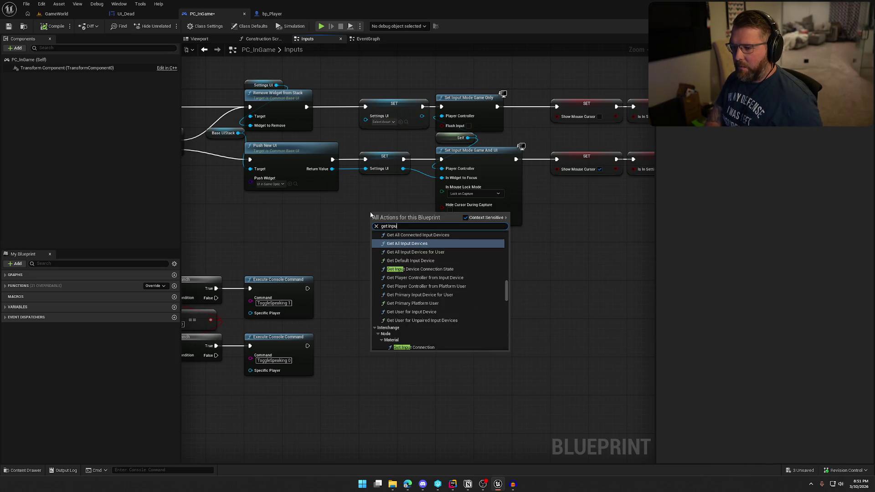
text(t mode)
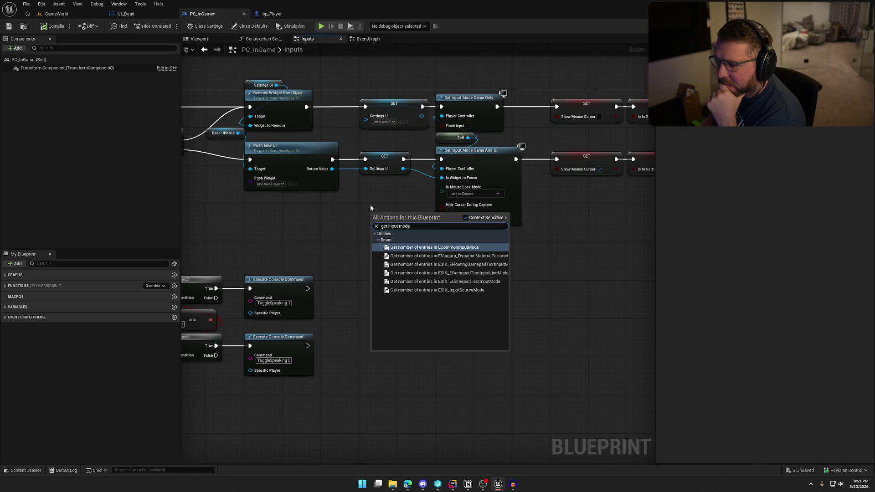
key(BackSpace)
key(BackSpace)
key(BackSpace)
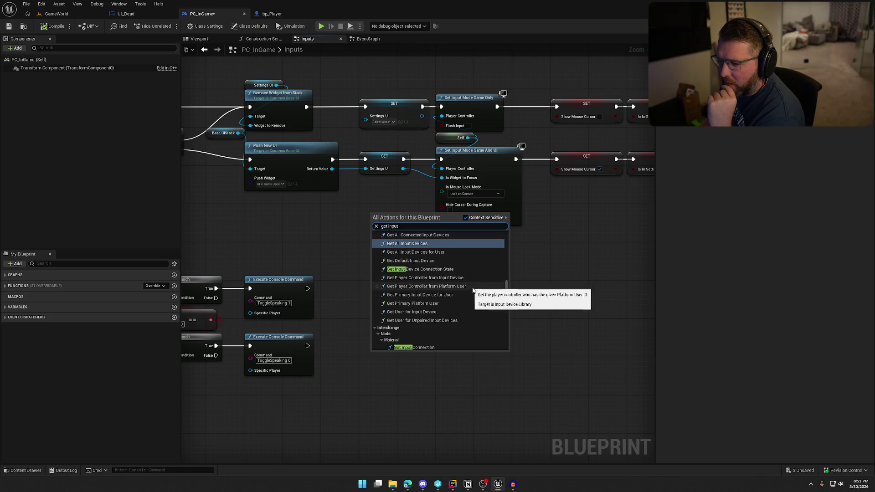
scroll(477, 297, down, 2)
scroll(477, 297, down, 2)
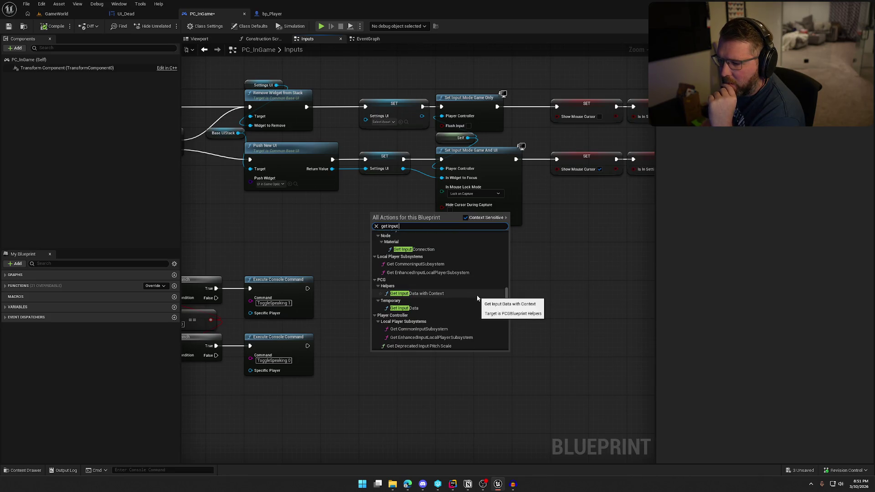
scroll(477, 296, down, 2)
scroll(477, 297, down, 2)
scroll(477, 296, down, 2)
scroll(478, 296, up, 1)
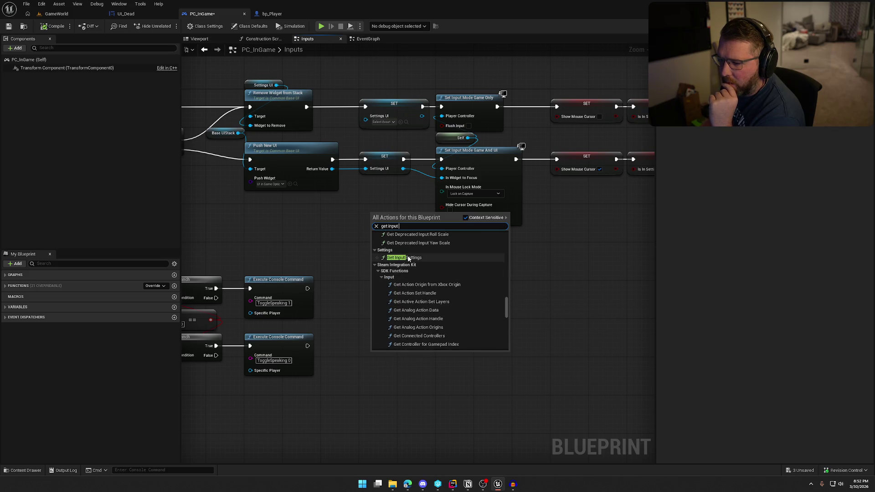
click(353, 232)
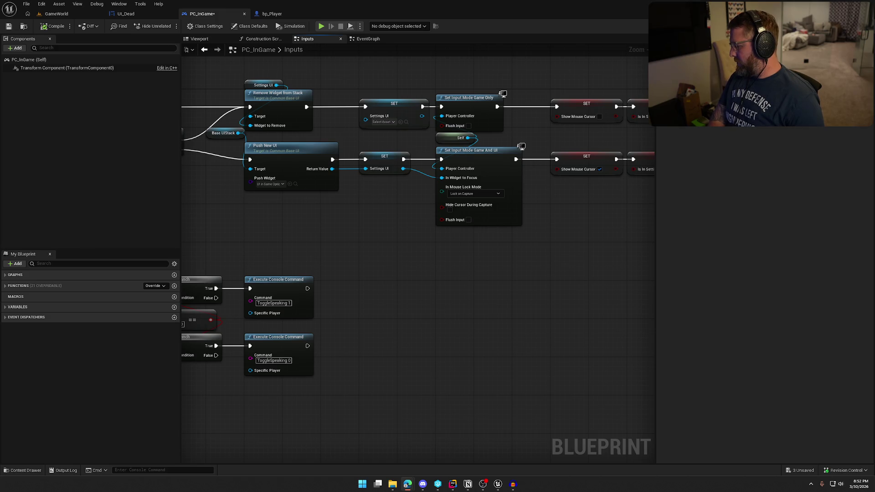
click(498, 324)
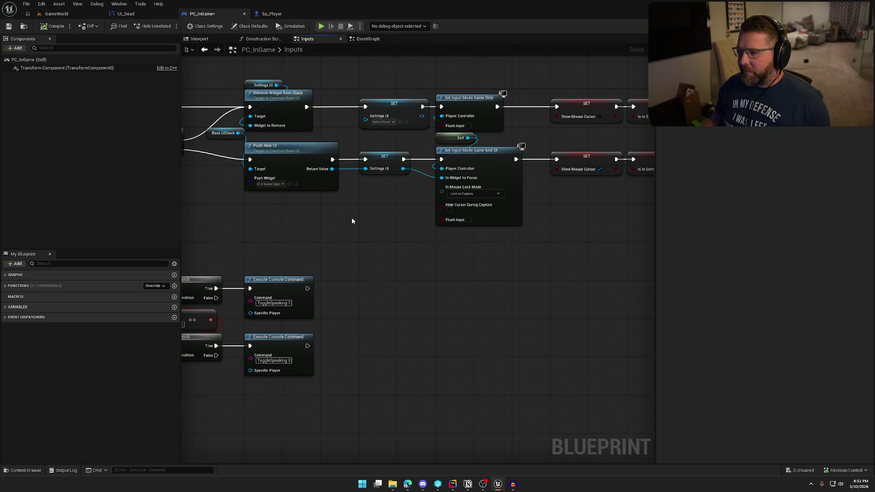
drag(351, 217, 356, 242)
mouse_move(432, 252)
mouse_down()
mouse_move(512, 255)
mouse_move(563, 246)
mouse_up()
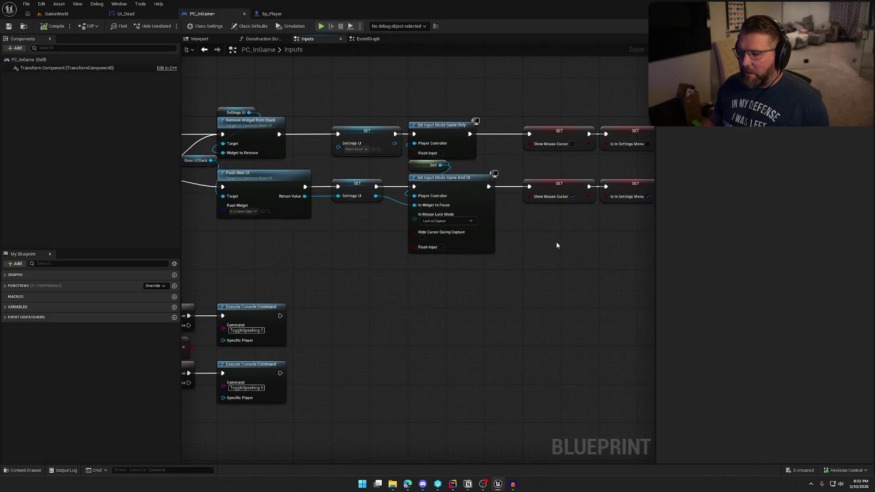
click(451, 126)
mouse_move(381, 261)
mouse_down()
mouse_move(490, 236)
mouse_move(535, 149)
mouse_move(639, 243)
mouse_up()
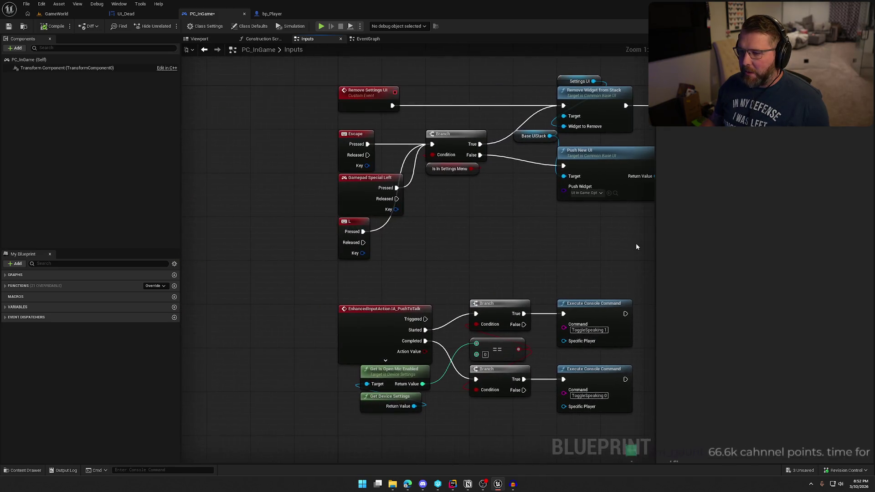
drag(570, 235, 479, 248)
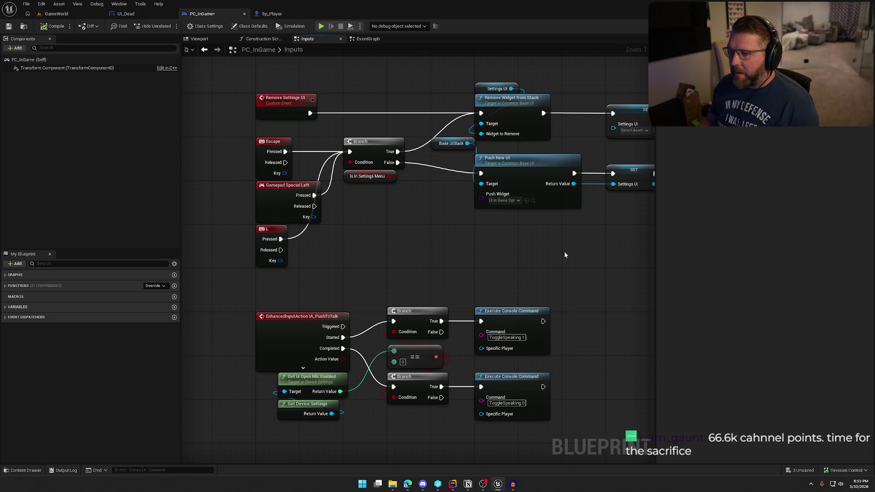
drag(565, 252, 496, 235)
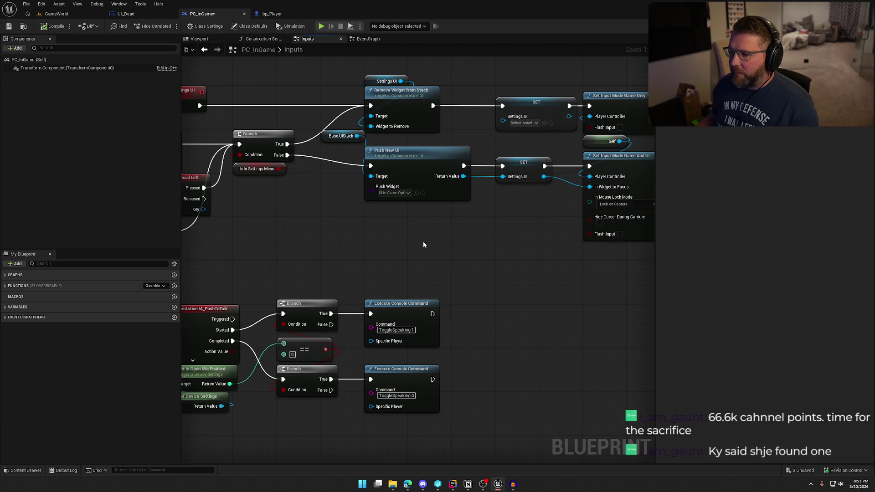
drag(471, 238, 294, 225)
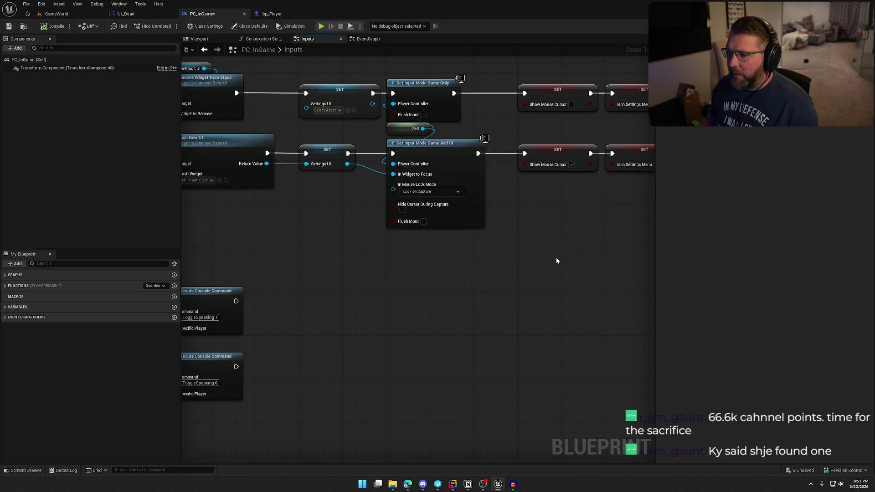
drag(572, 228, 473, 252)
mouse_move(442, 221)
mouse_down()
mouse_move(365, 220)
mouse_move(290, 179)
mouse_up()
mouse_move(262, 140)
mouse_down()
mouse_move(361, 245)
mouse_move(346, 242)
mouse_up()
mouse_move(256, 73)
mouse_down()
mouse_move(362, 269)
mouse_move(326, 280)
mouse_up()
click(390, 277)
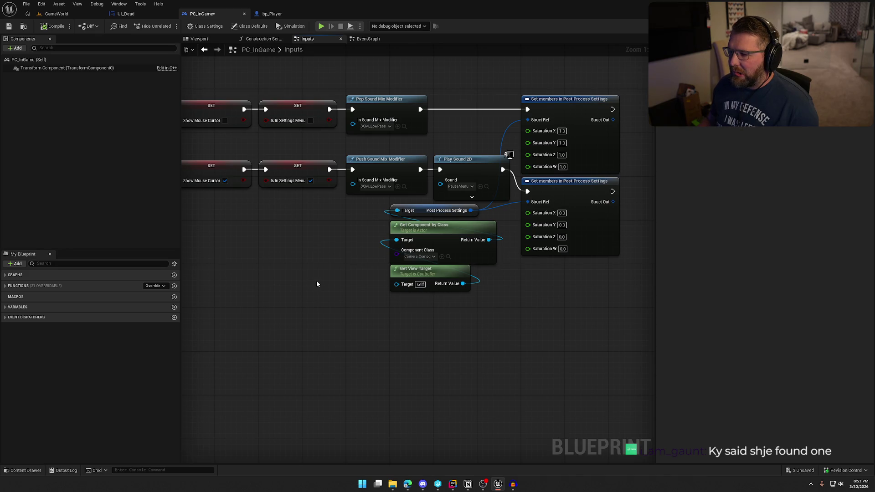
mouse_move(316, 280)
mouse_down()
mouse_move(522, 250)
mouse_move(458, 248)
mouse_up()
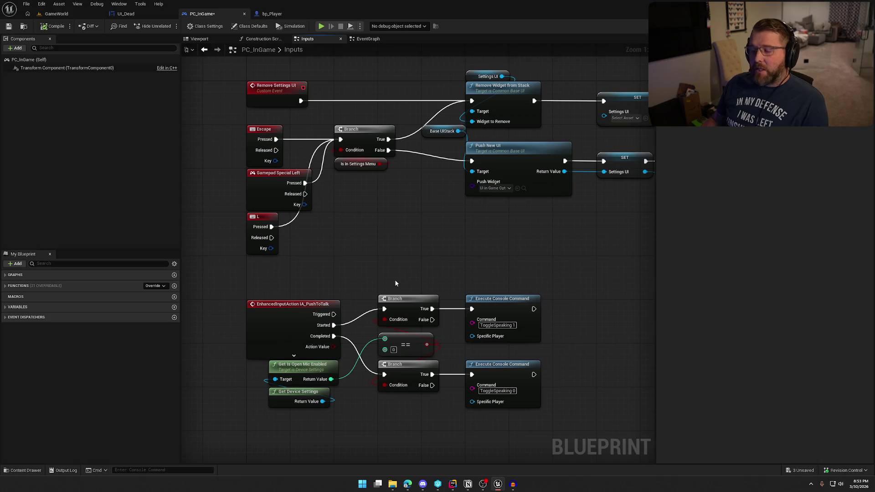
Play the GameWorld level, walking past the oxen to the river's edge and back onto land.
click(56, 13)
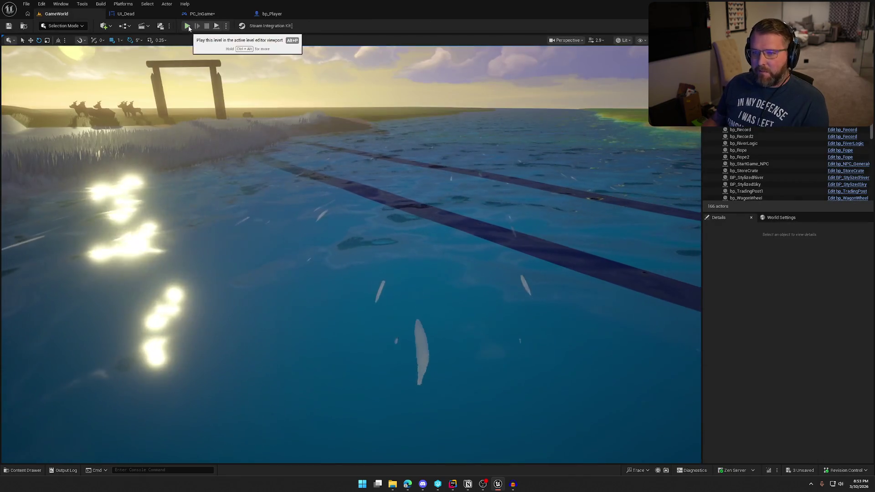
click(188, 26)
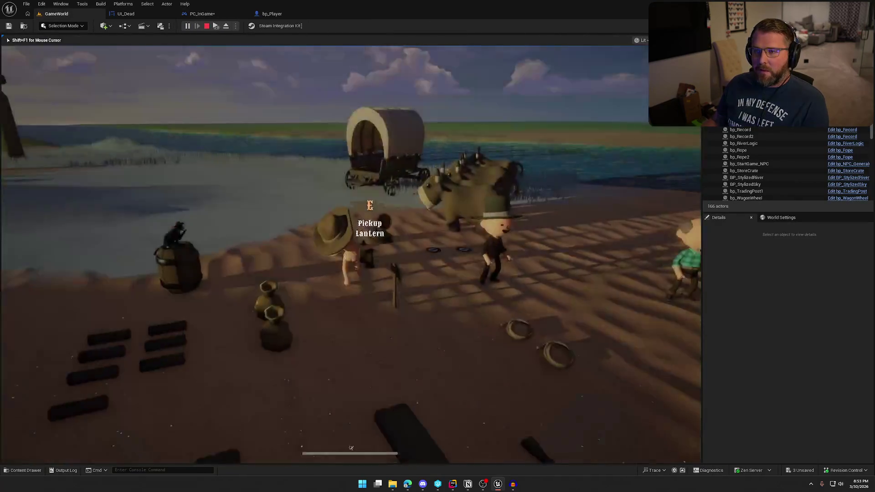
key(w)
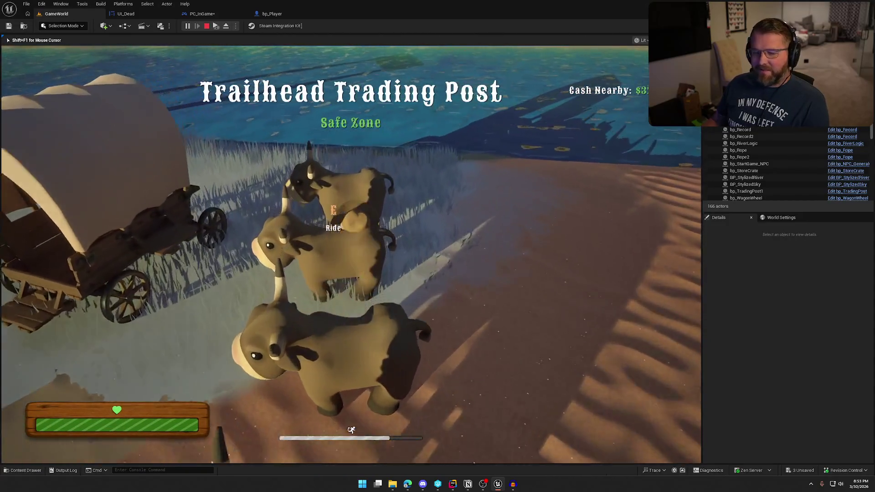
key(w)
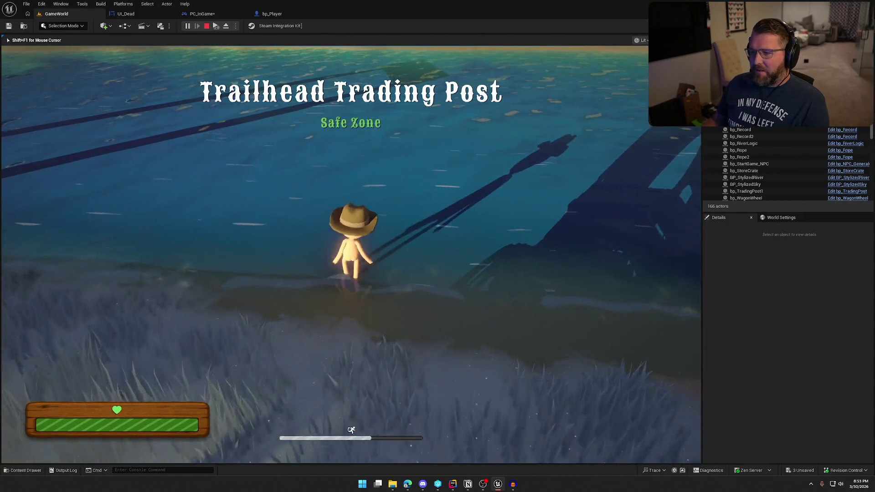
key(s)
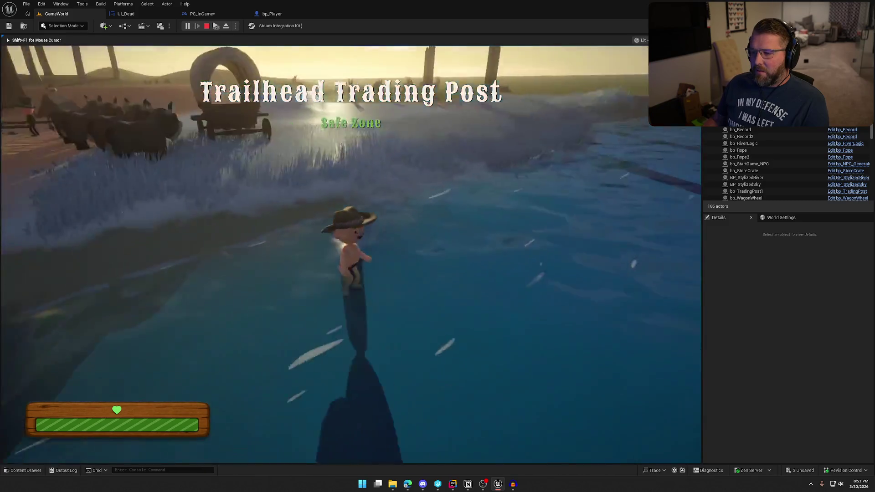
key(w)
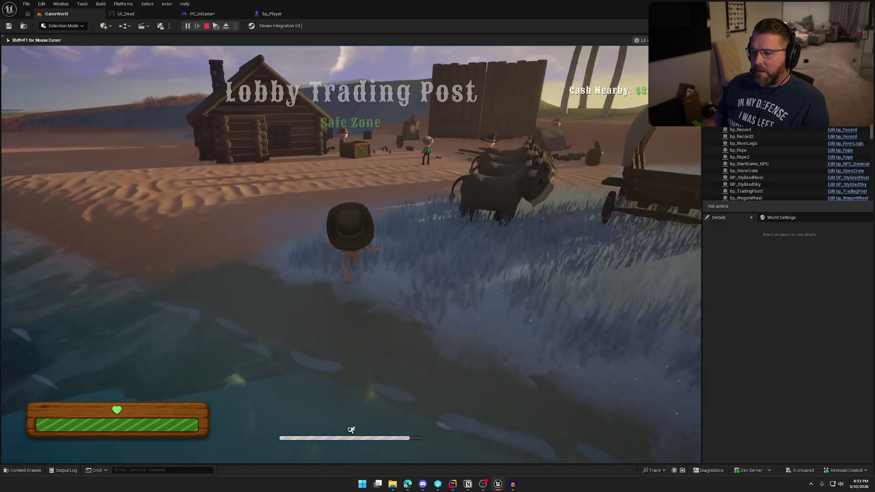
key(Escape)
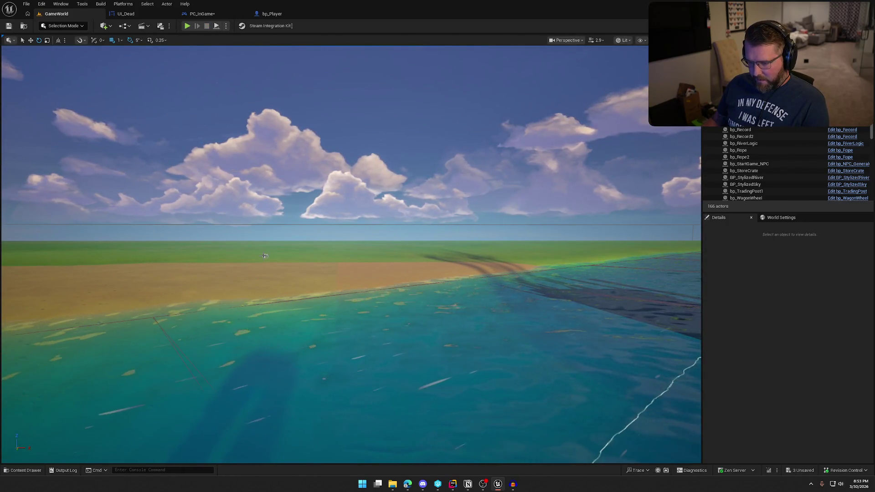
Open the bp_RiverLogic blueprint and locate the River Audio Component's attenuation asset in the browser.
click(265, 256)
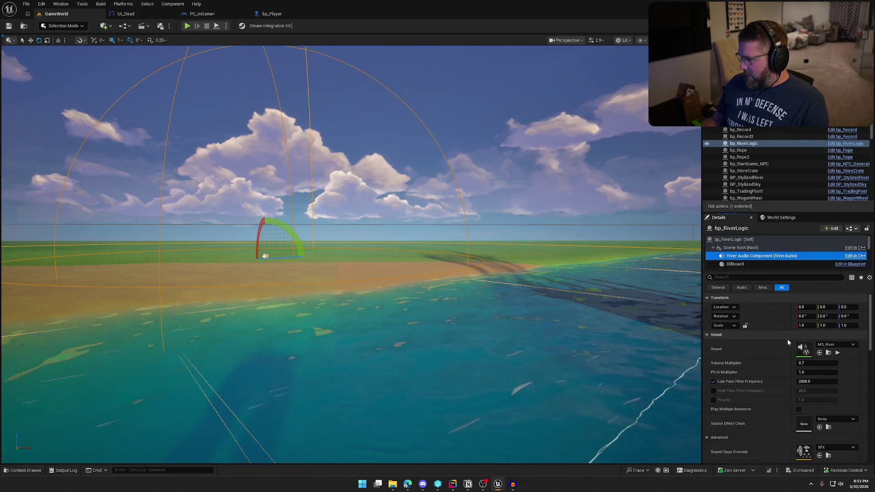
click(845, 143)
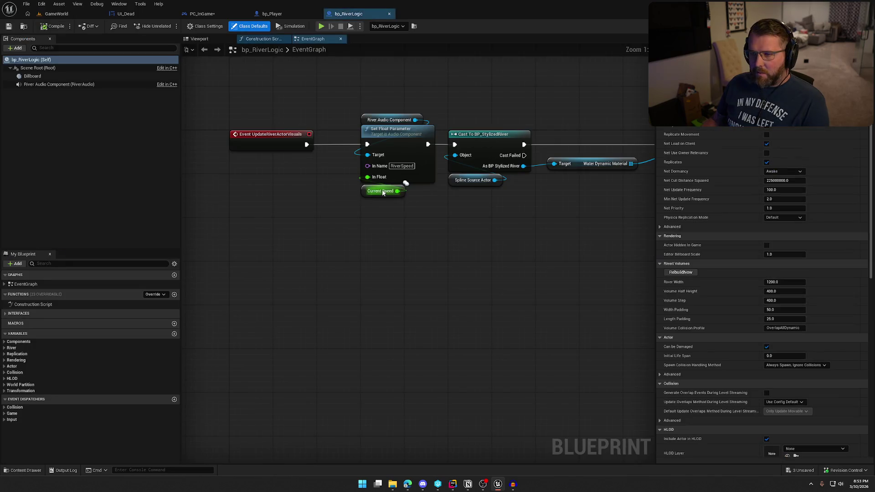
click(55, 84)
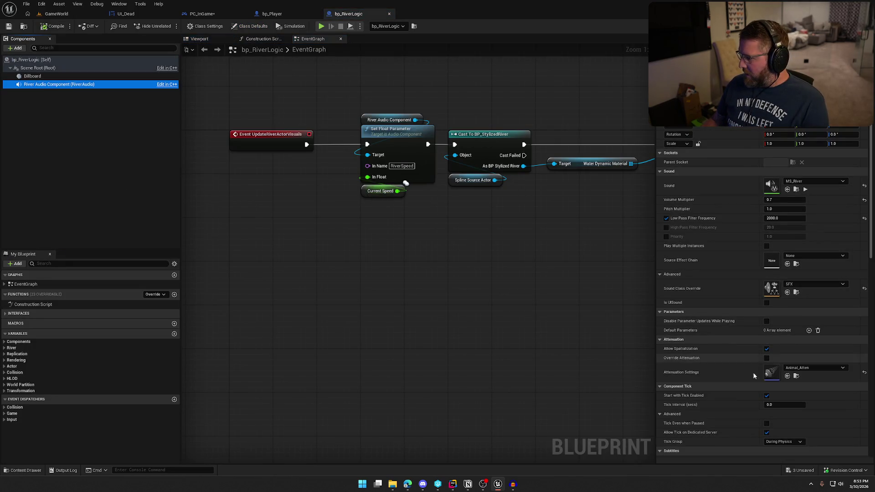
scroll(766, 351, down, 2)
click(797, 332)
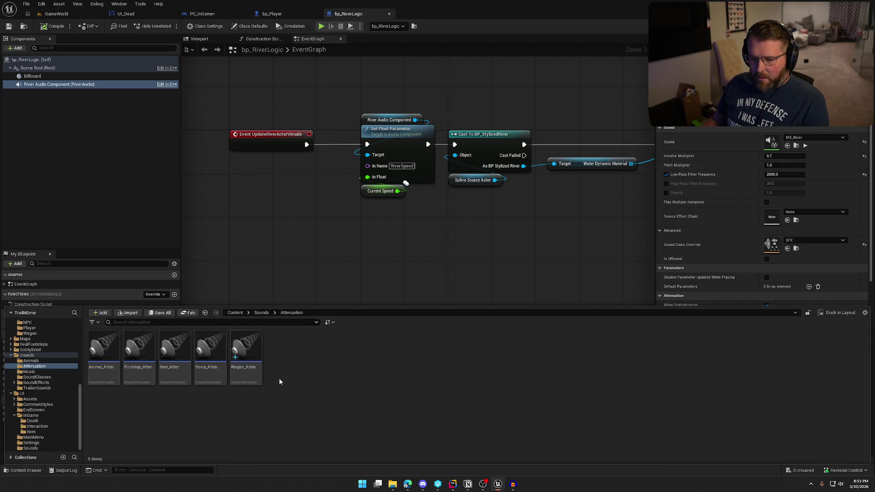
Duplicate Wagon_Atten as a new attenuation asset named River_Atten.
key(ctrl+d)
text(River_Atten)
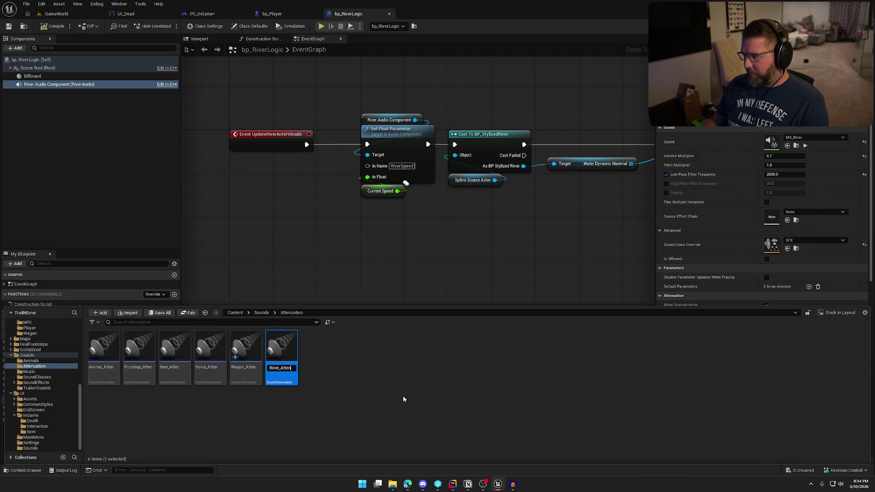
key(Return)
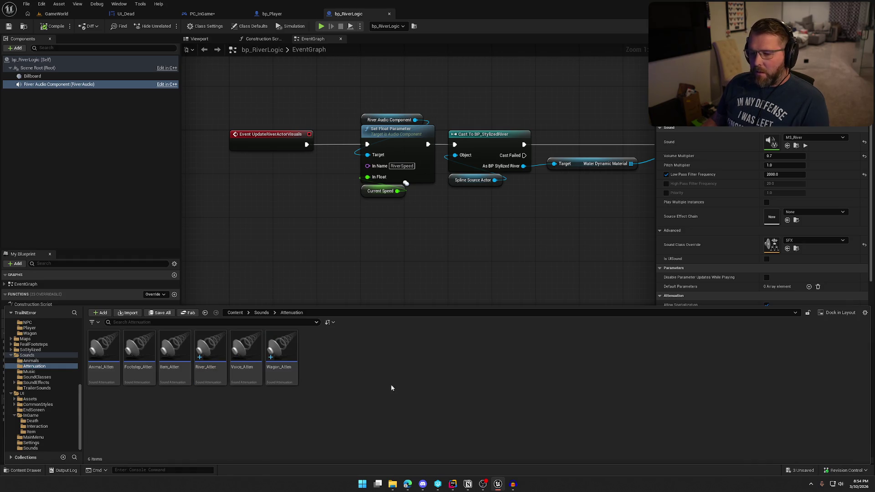
key(ctrl+space)
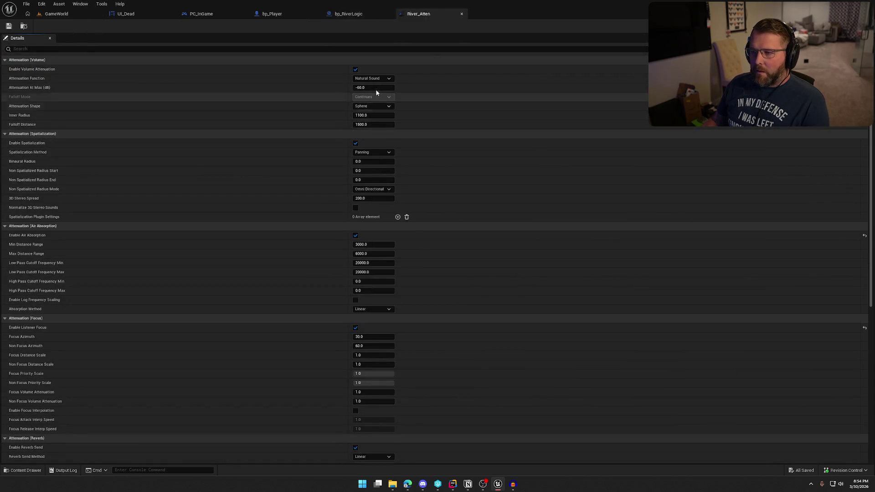
Set River_Atten's Inner Radius to 5000, correcting an initial 10000 entry.
click(267, 113)
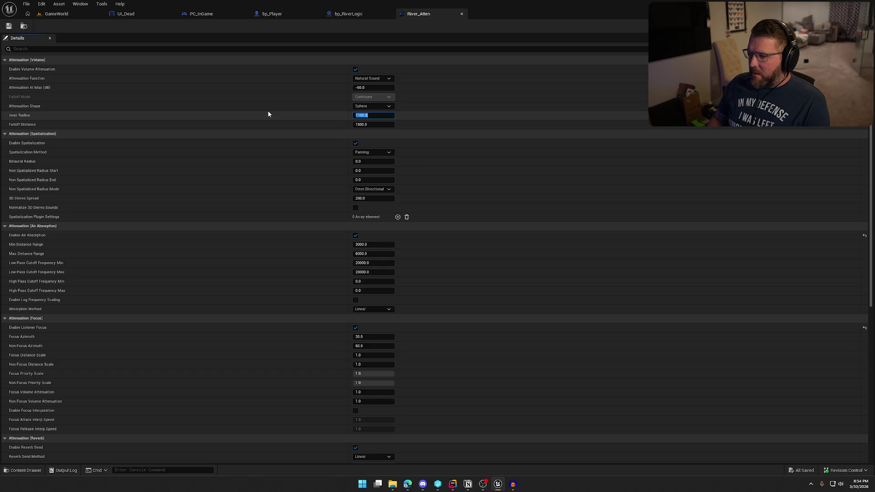
text(10000)
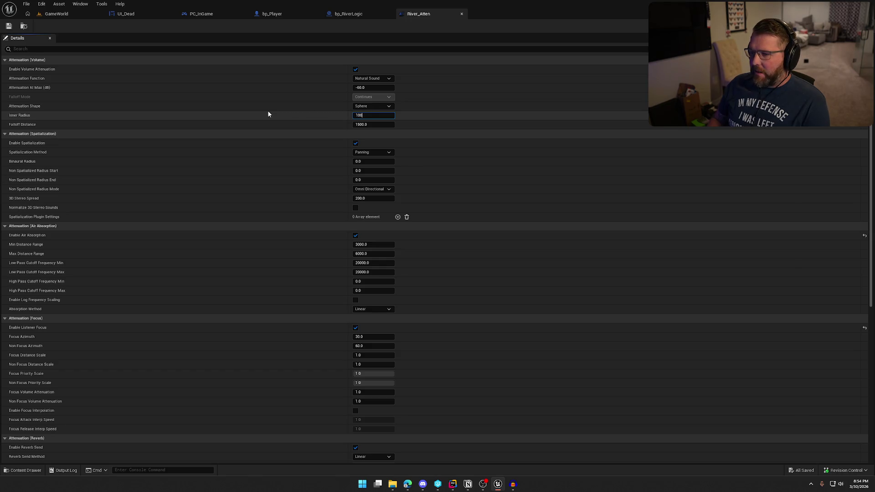
key(Tab)
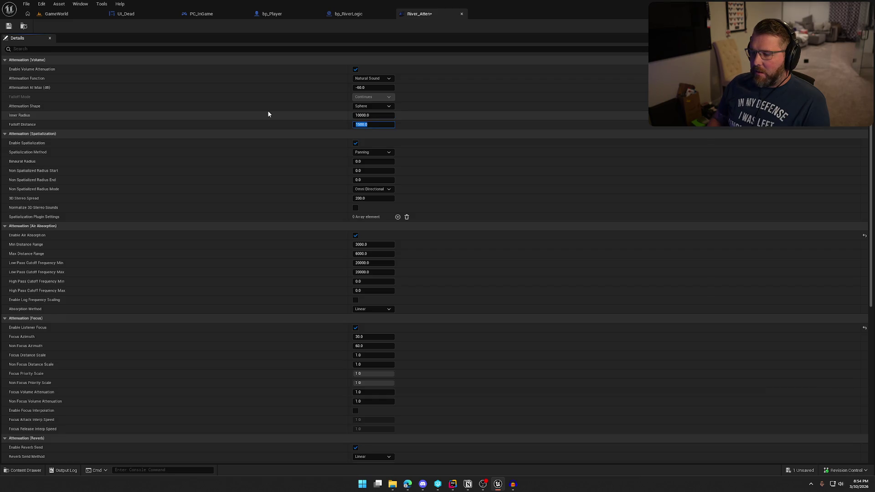
key(shift+Tab)
text(5000)
key(Tab)
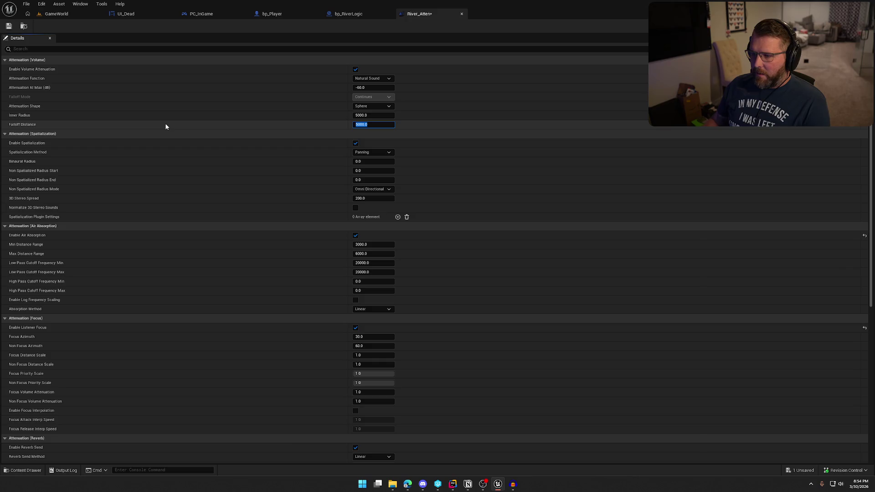
Play-test the level, walking the character past the wagon into and out of the river.
click(52, 14)
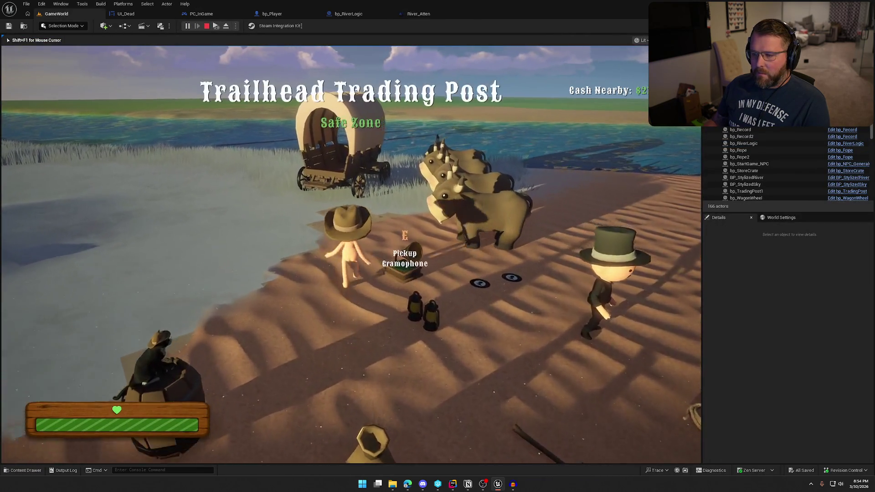
key(shift+w)
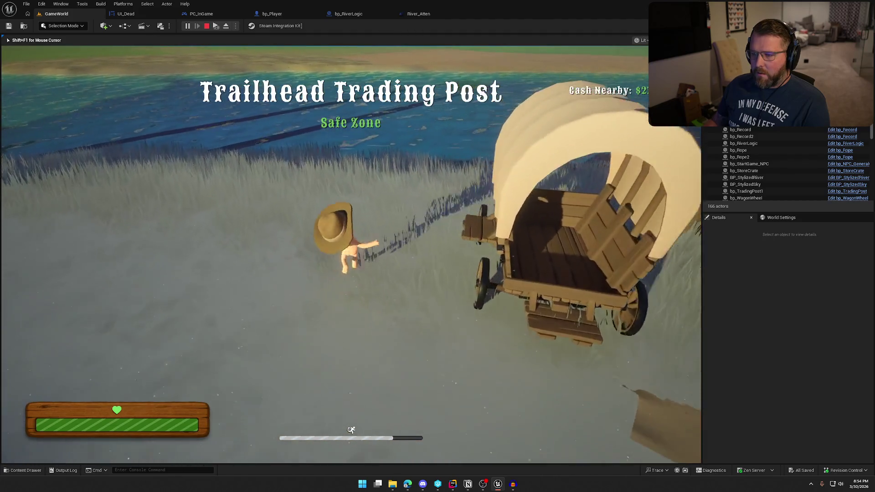
key(w)
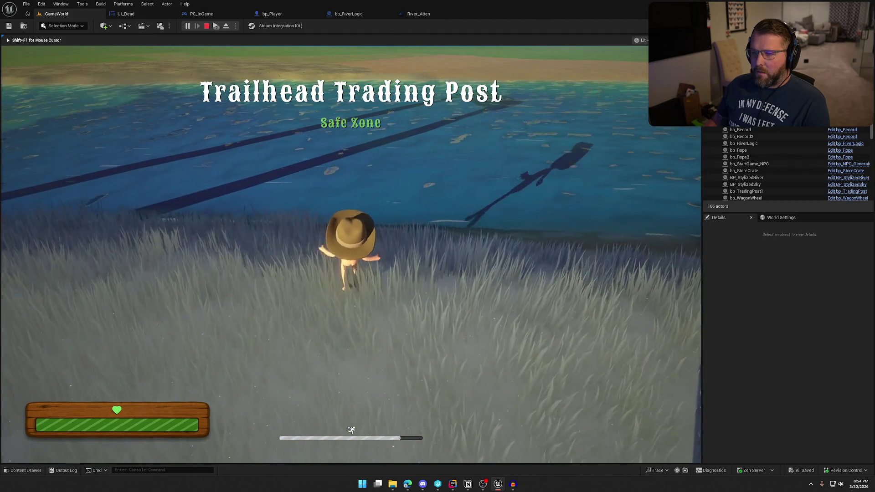
key(w)
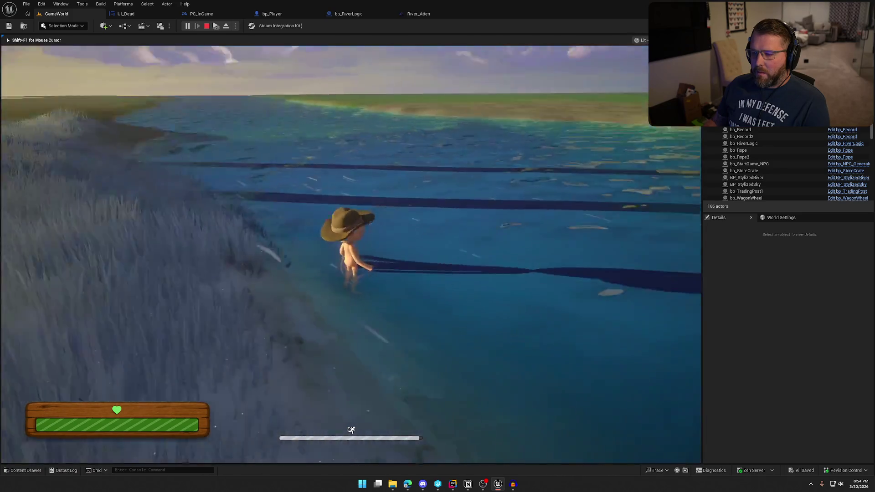
key(w)
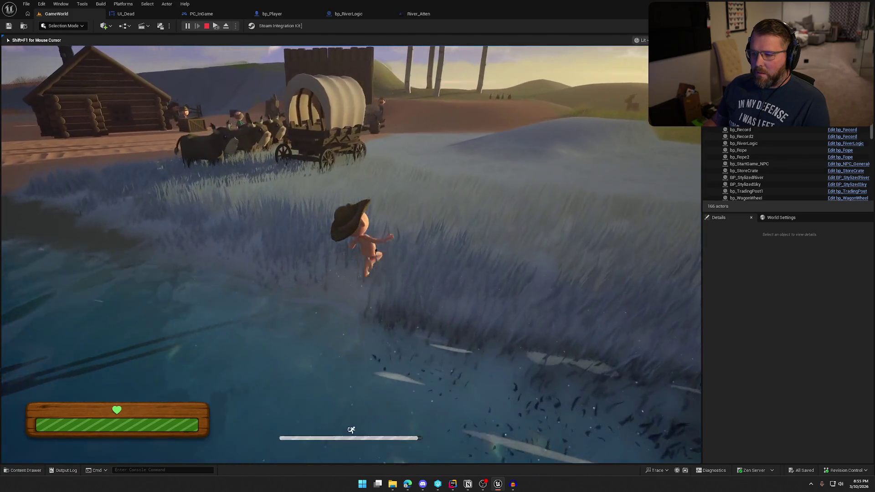
key(w)
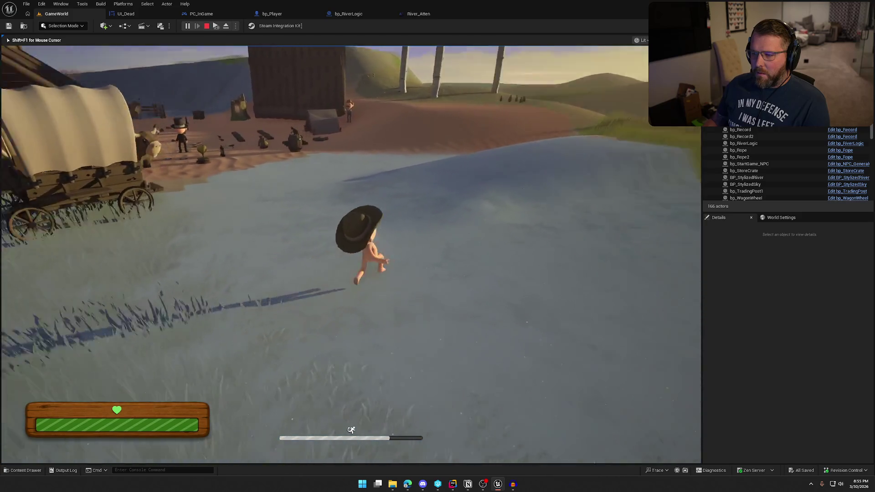
key(Escape)
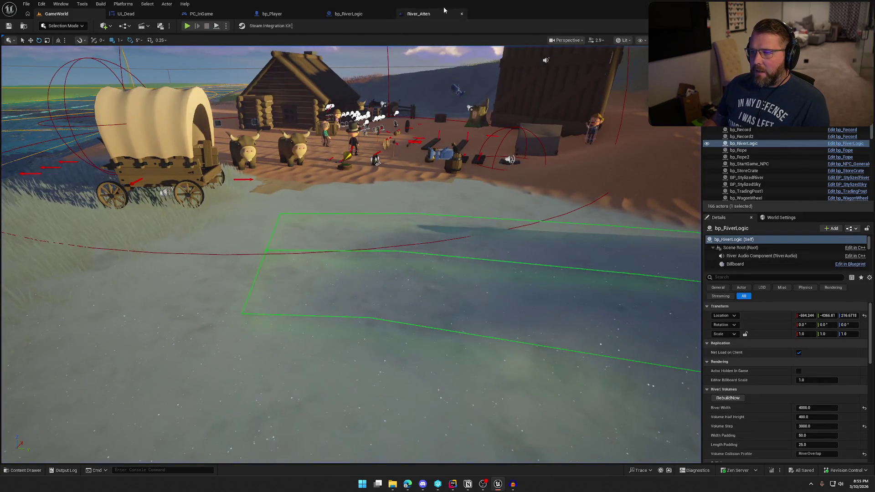
Set River_Atten's Falloff Distance to 10000 and play-test the river sound again.
click(444, 10)
text(10000)
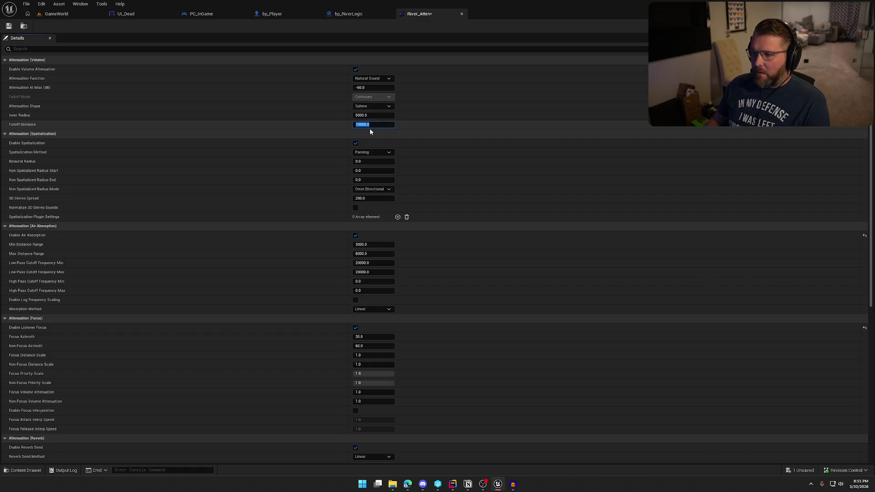
key(Return)
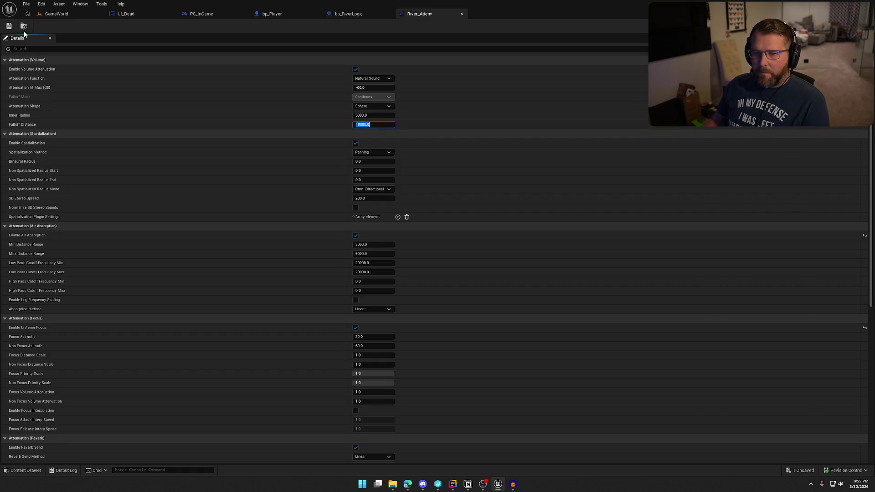
click(51, 15)
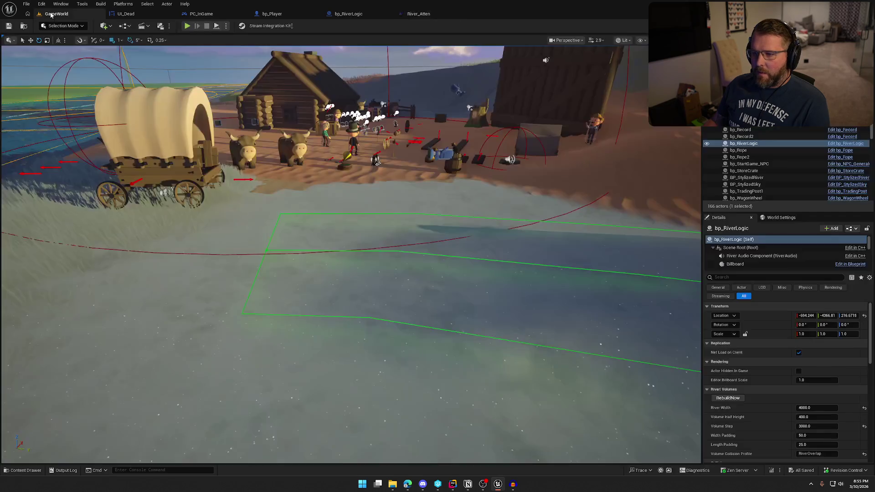
key(alt+p)
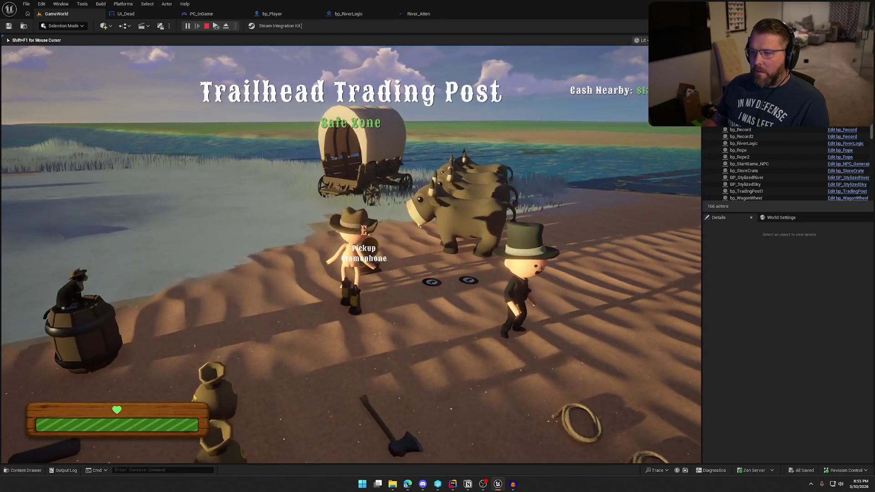
key(Escape)
click(418, 14)
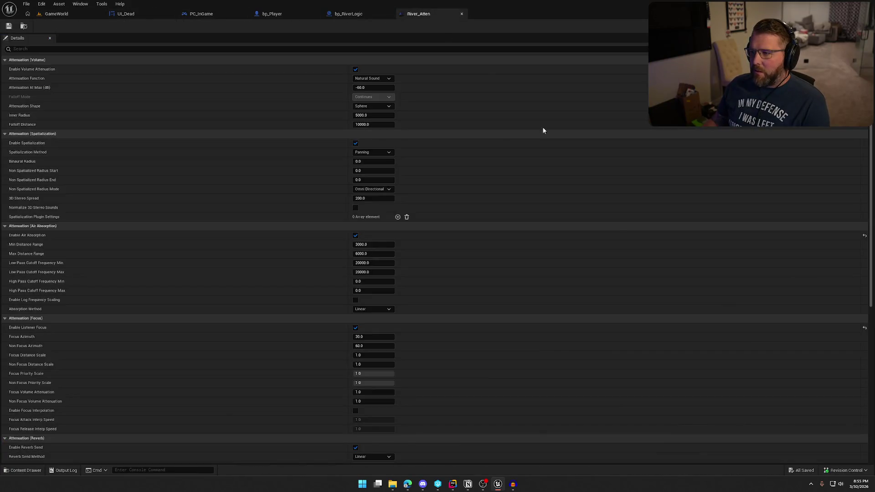
Assign River_Atten as the river audio's attenuation in bp_RiverLogic, save it, and start a playtest.
click(360, 17)
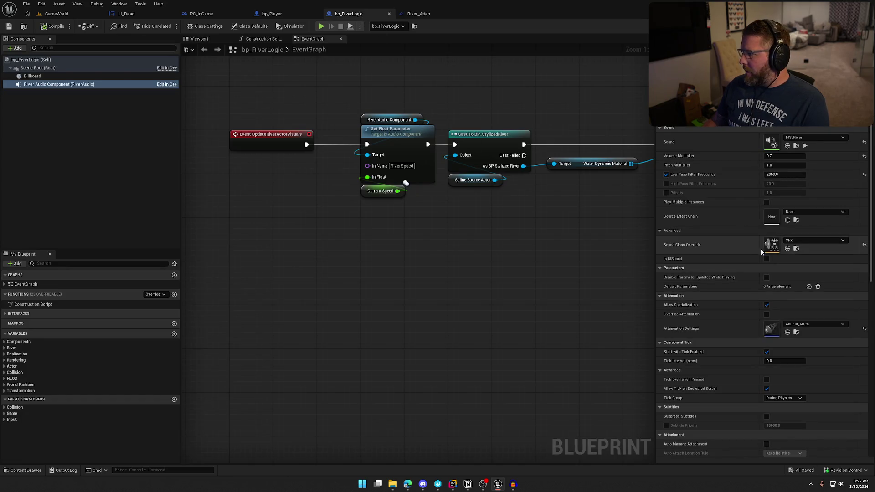
click(802, 324)
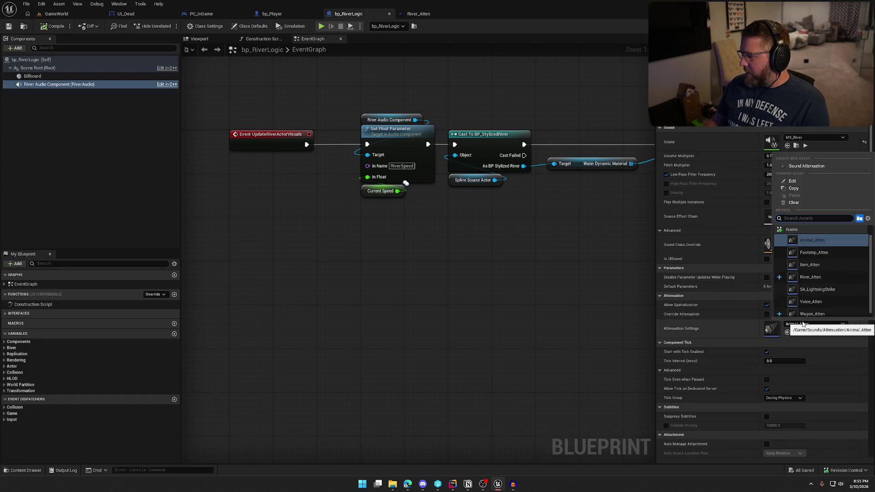
click(806, 276)
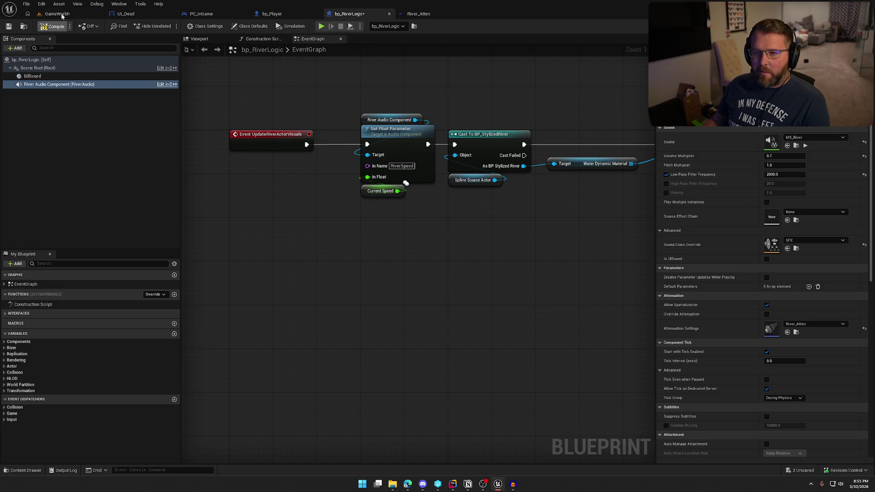
key(ctrl+s)
click(447, 319)
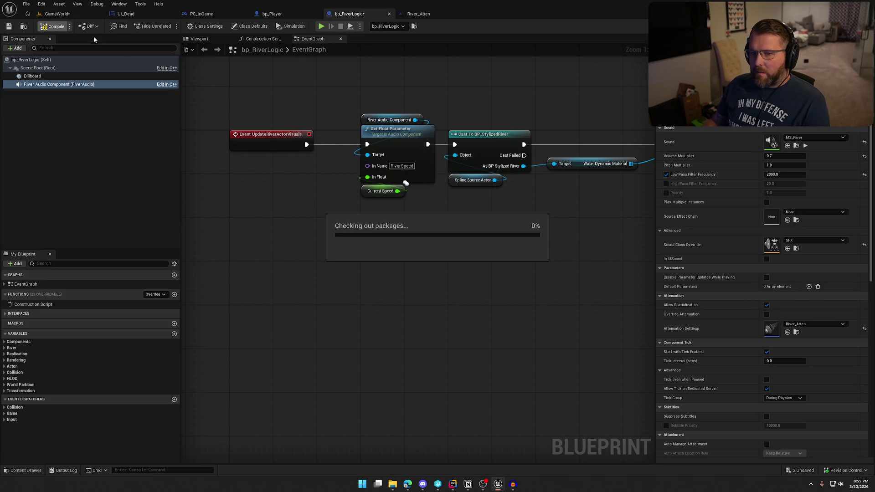
click(71, 15)
key(alt+p)
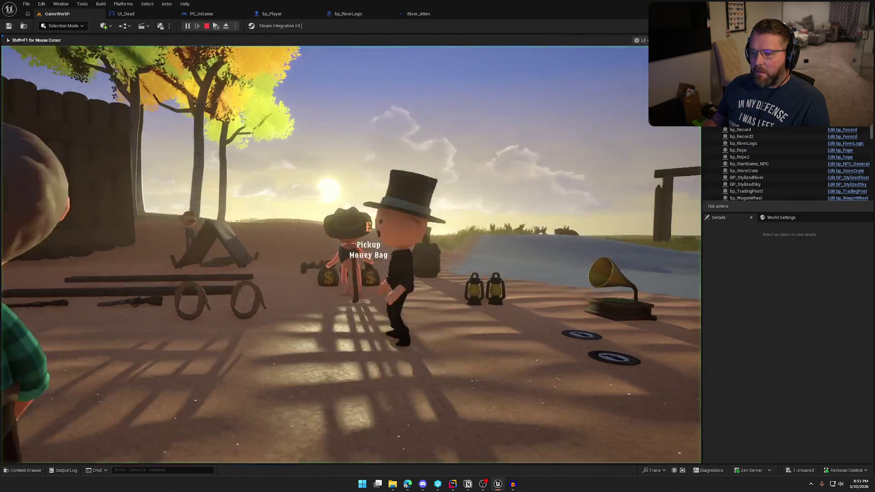
Sprint the character toward the covered wagon and trading post, then stop the playtest.
key(shift+w)
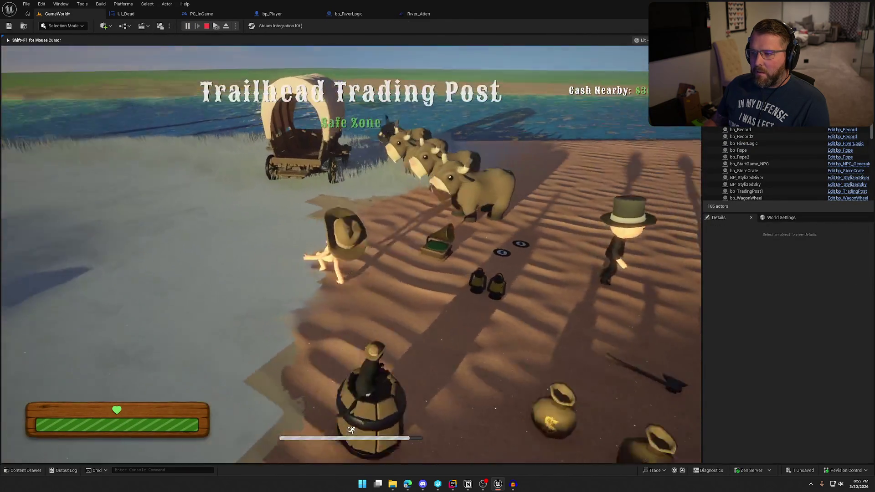
key(w)
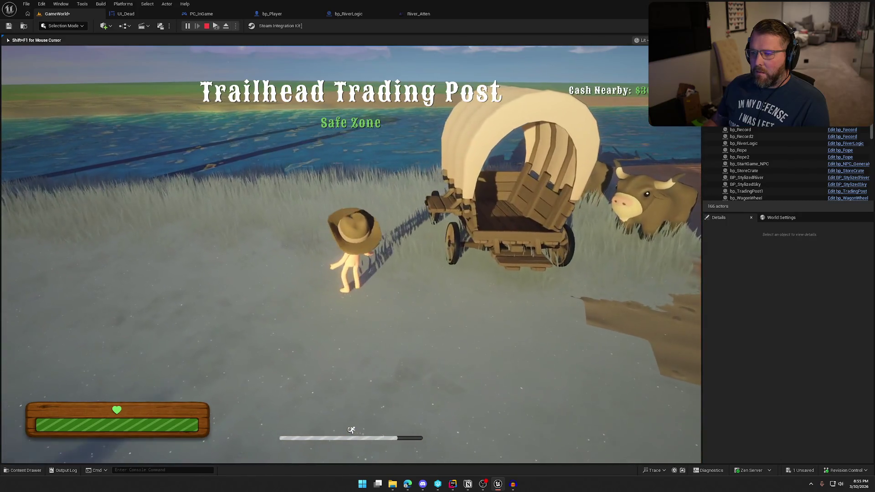
key(shift+w)
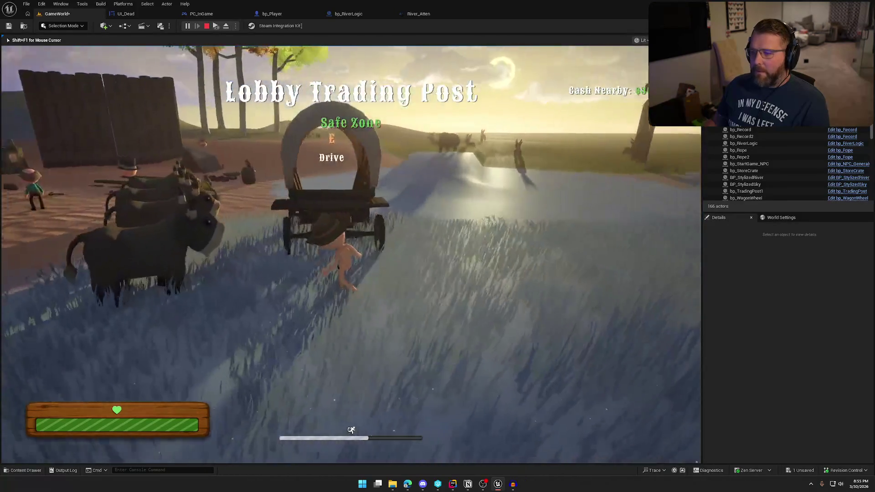
key(Escape)
Cut River_Atten's Falloff Distance back to around 5000, save it, and view the river in GameWorld.
click(418, 13)
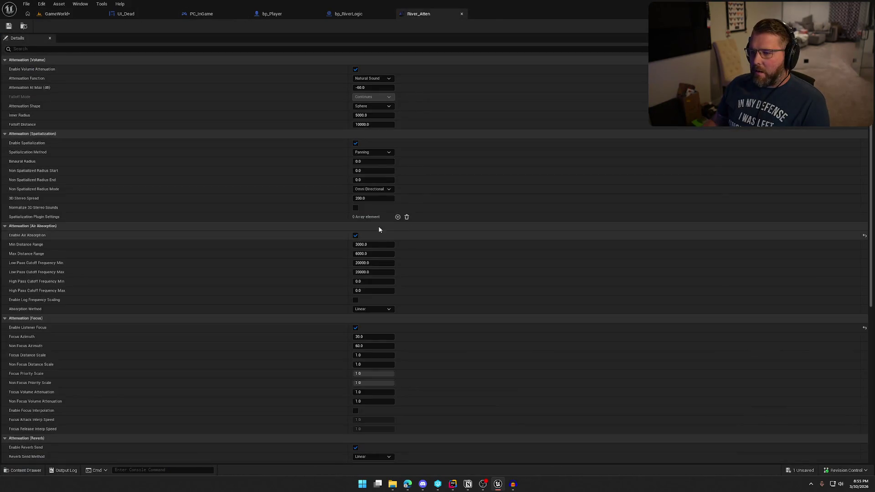
click(370, 125)
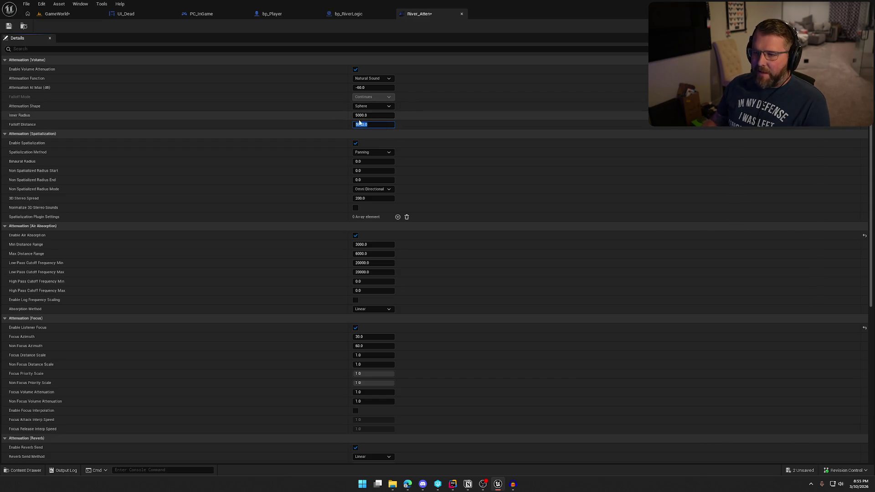
click(9, 27)
click(57, 14)
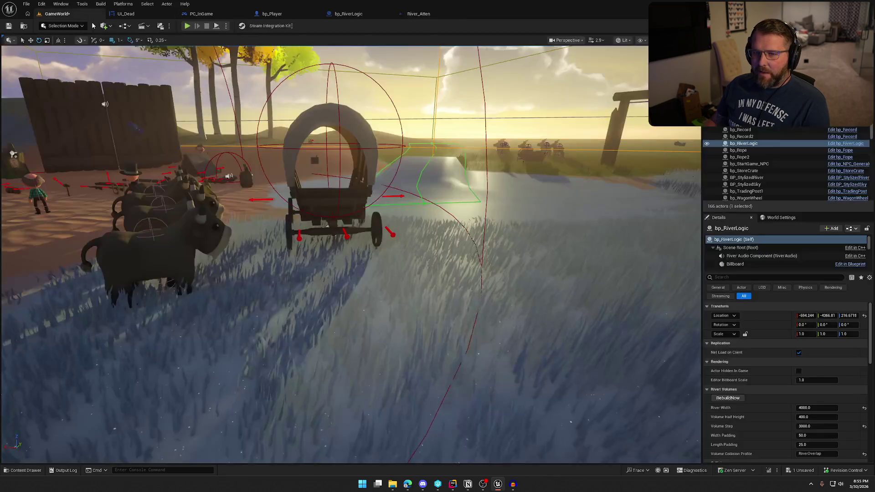
scroll(351, 255, down, 5)
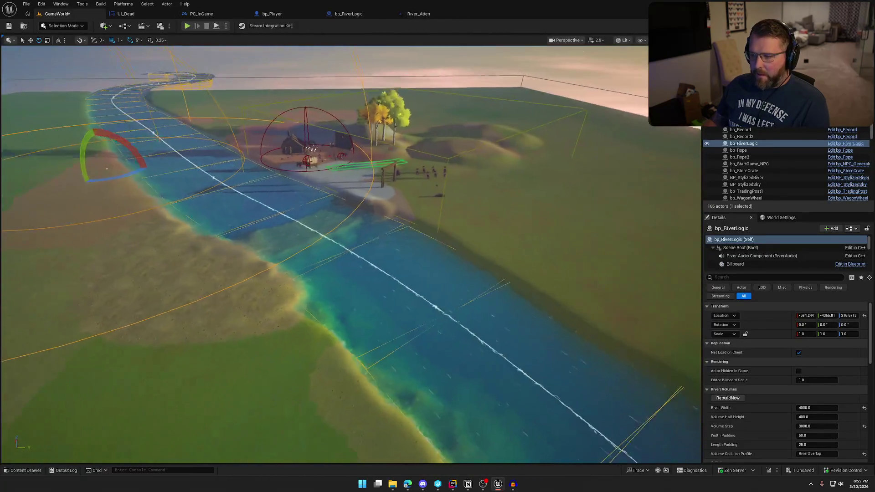
drag(351, 256, 273, 255)
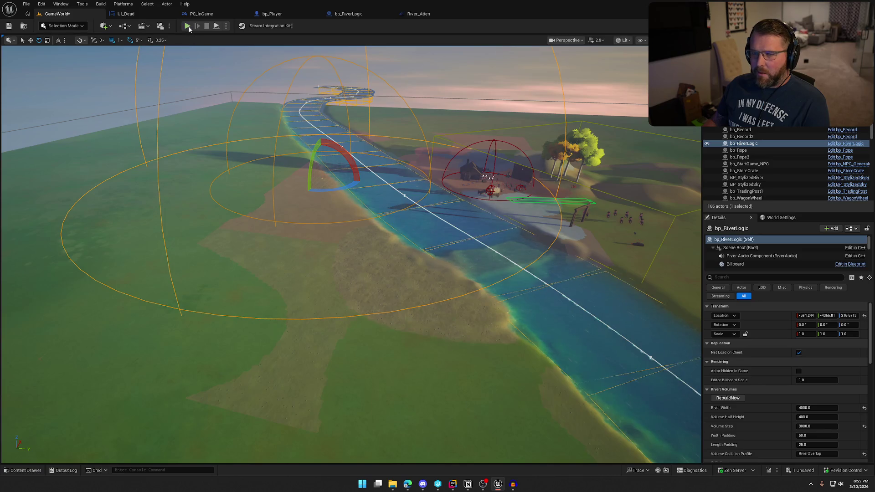
Play-test the level, walking past the lassos and cows into the river and back toward the wagon.
click(188, 28)
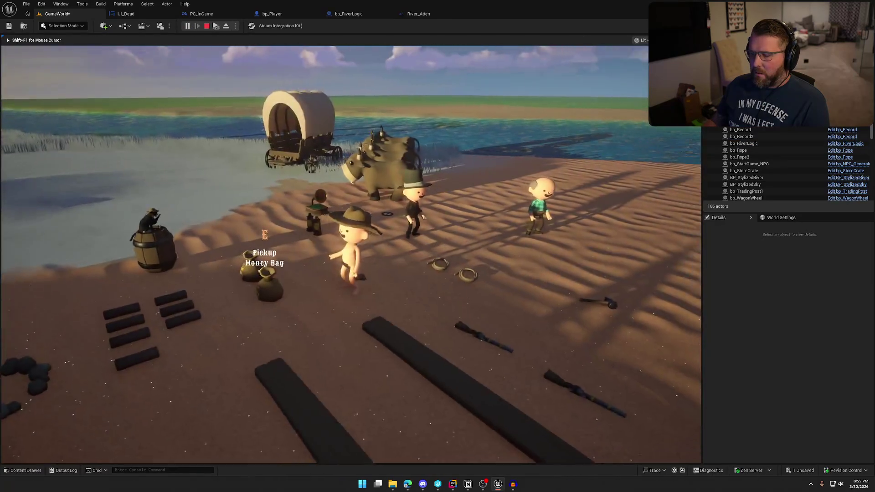
key(w)
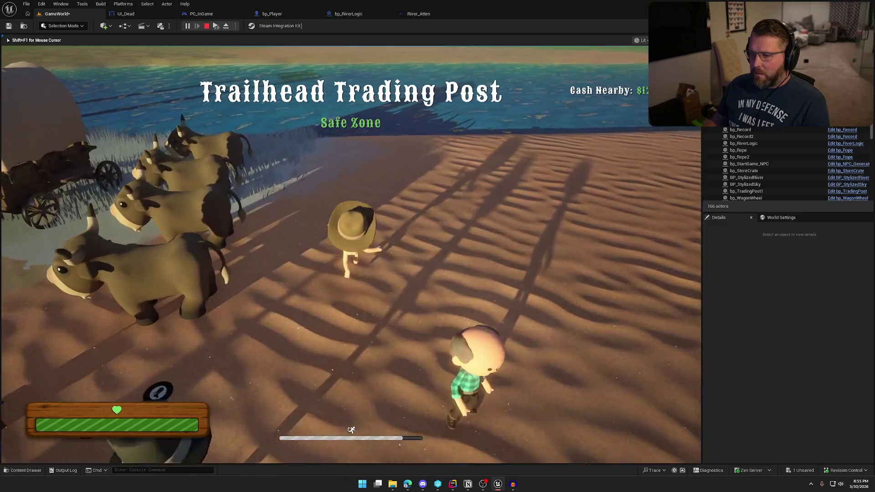
key(w)
key(w)
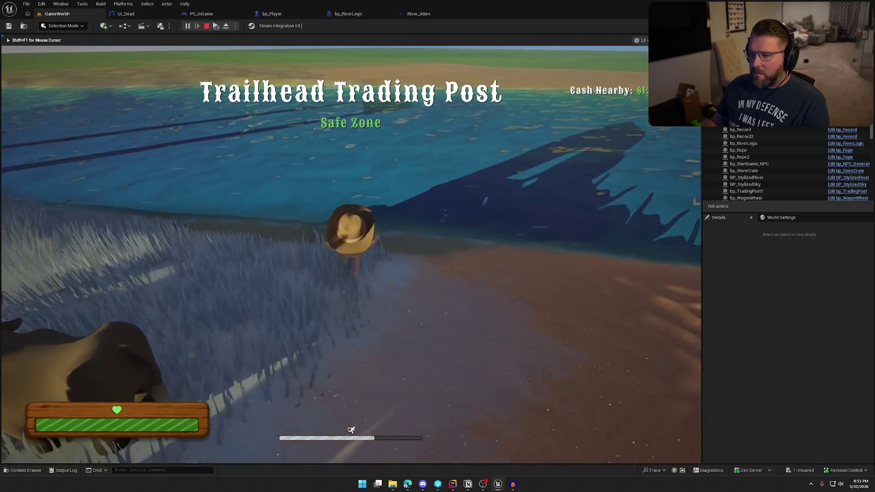
key(w)
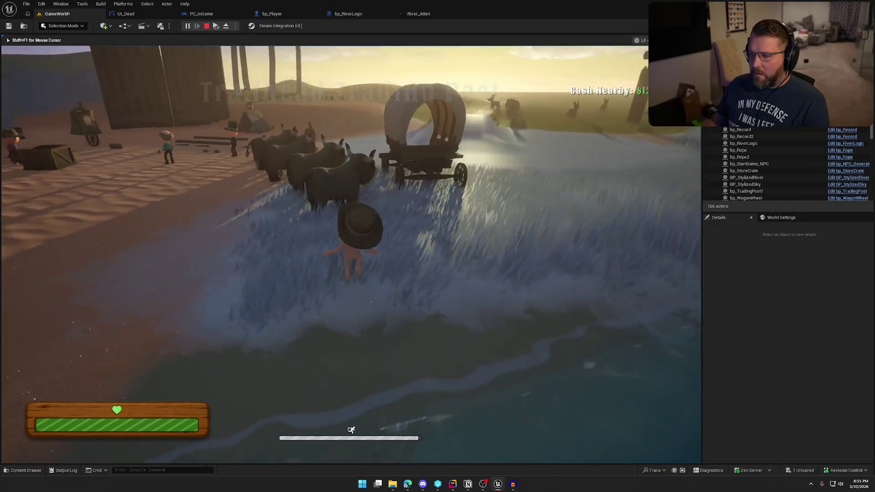
key(w)
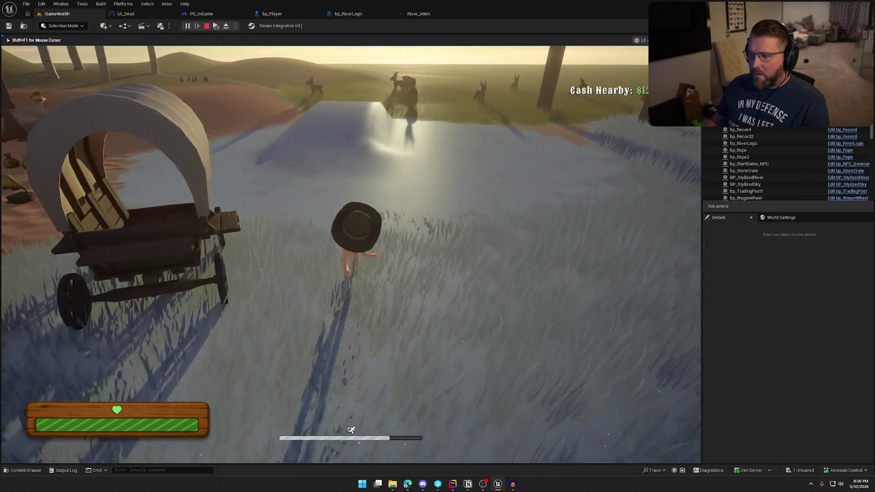
key(w)
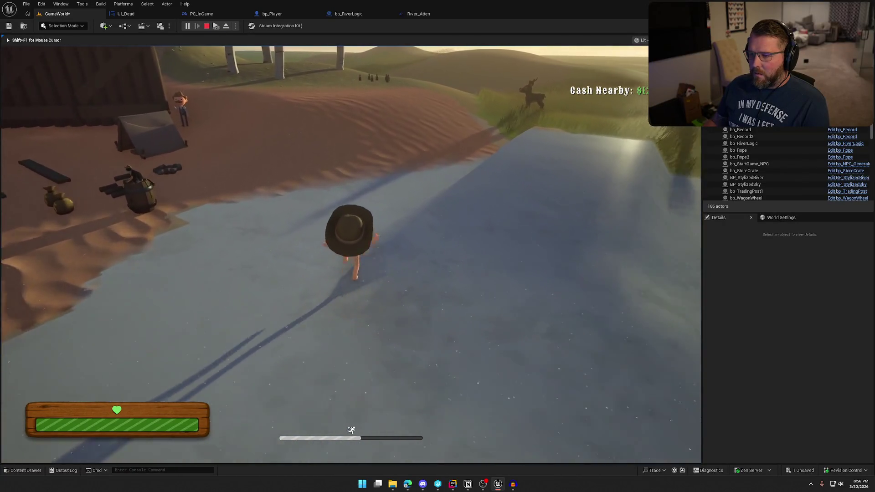
key(s)
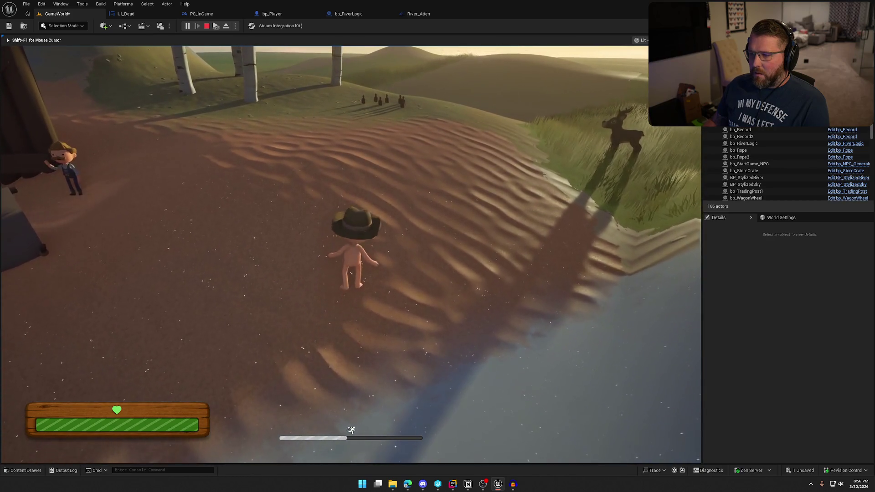
key(w)
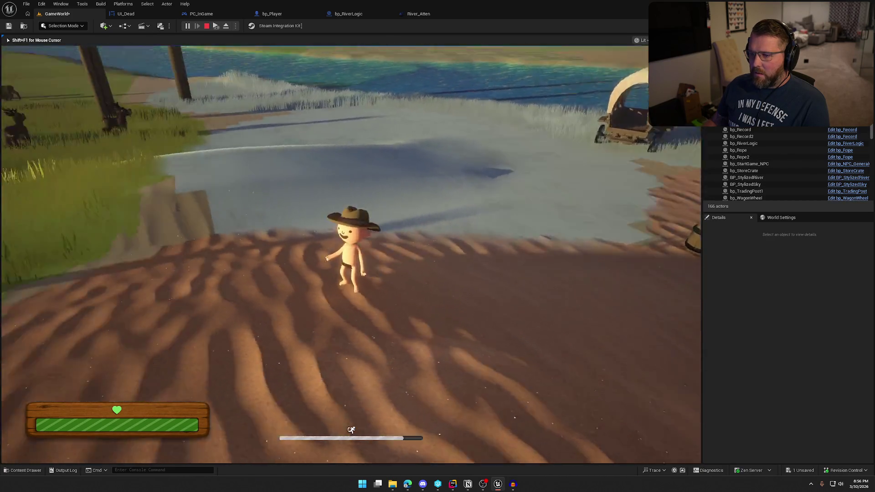
key(s)
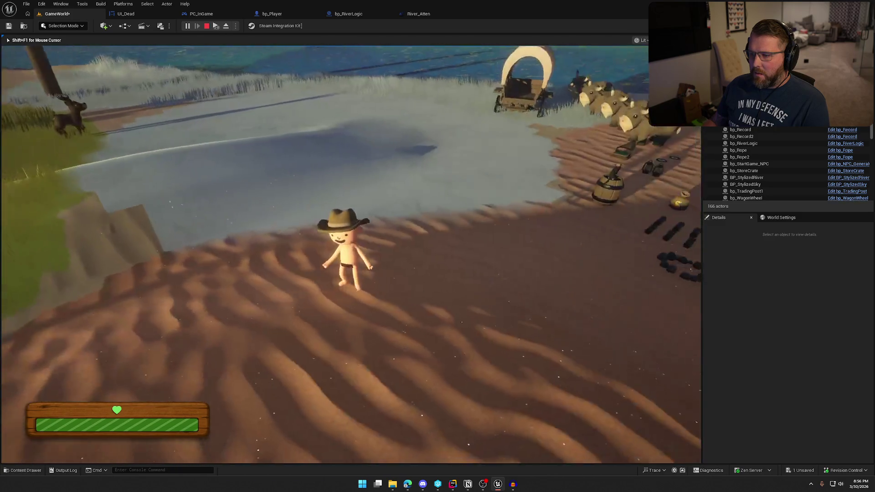
key(Escape)
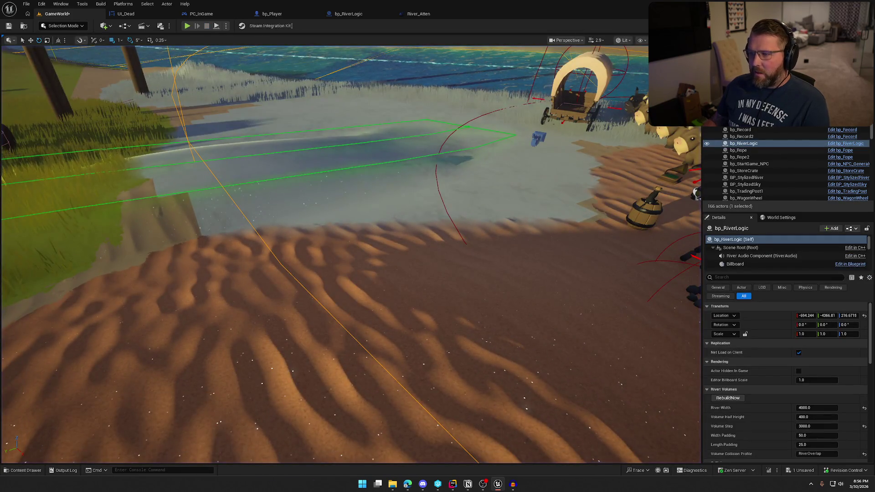
Set River_Atten's Falloff Distance to 2500.
click(424, 15)
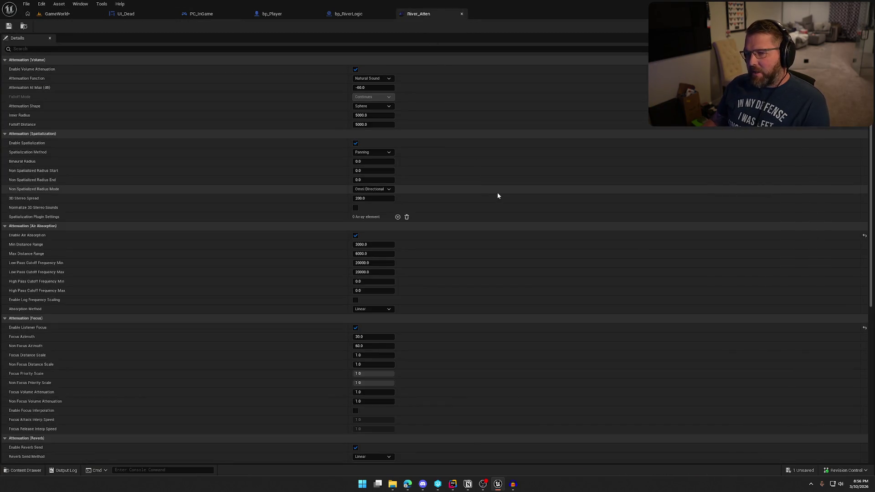
click(372, 124)
text(2500)
key(Return)
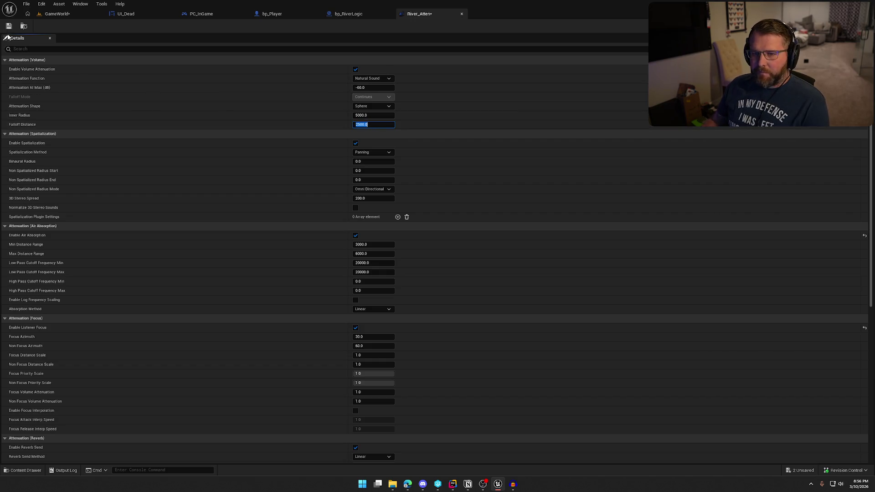
Play-test GameWorld again, running from the trading post toward the river and covered wagon.
click(58, 15)
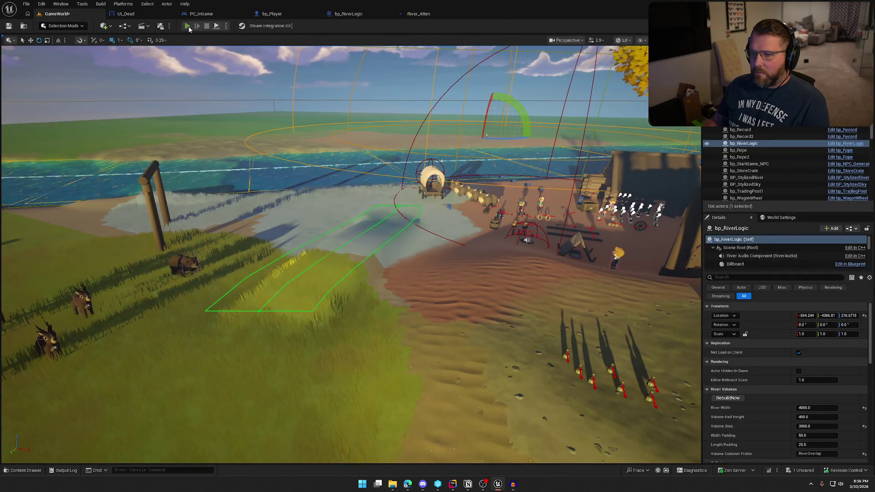
click(187, 26)
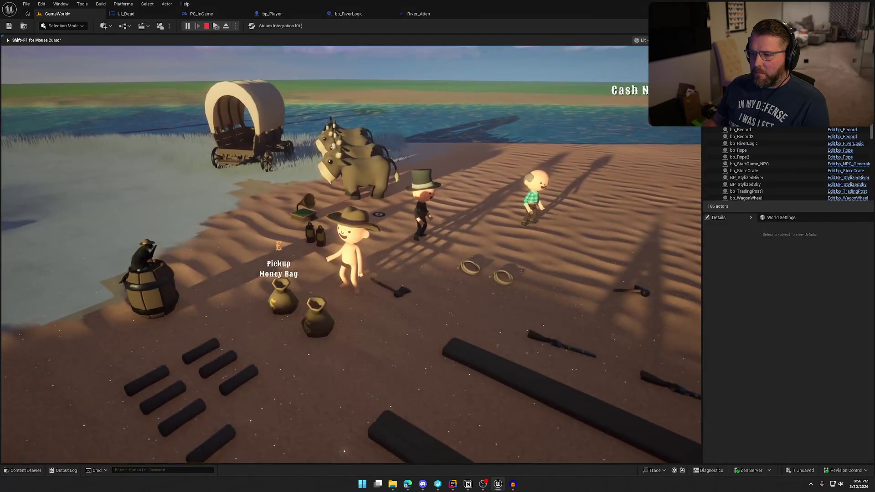
key(shift+w)
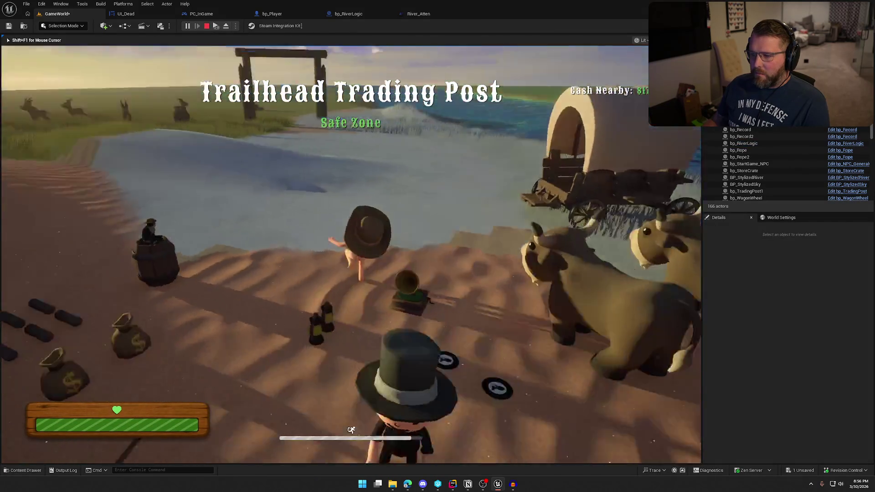
key(shift+w)
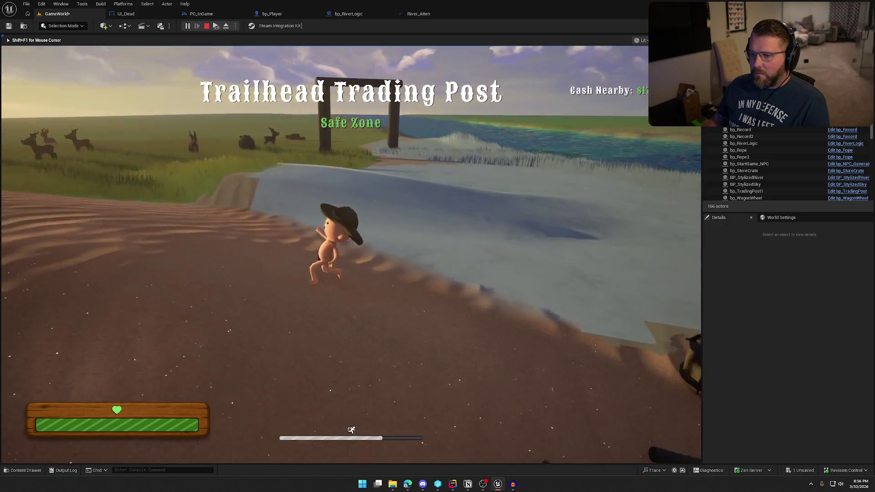
key(w)
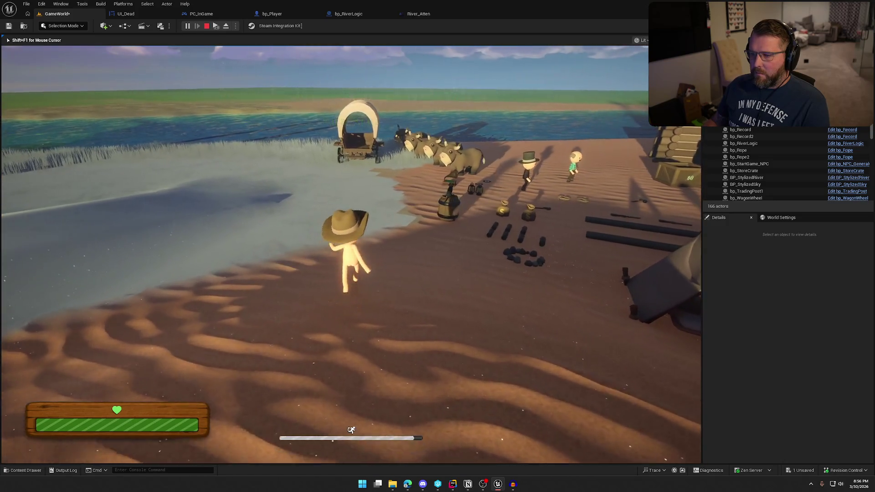
key(shift+w)
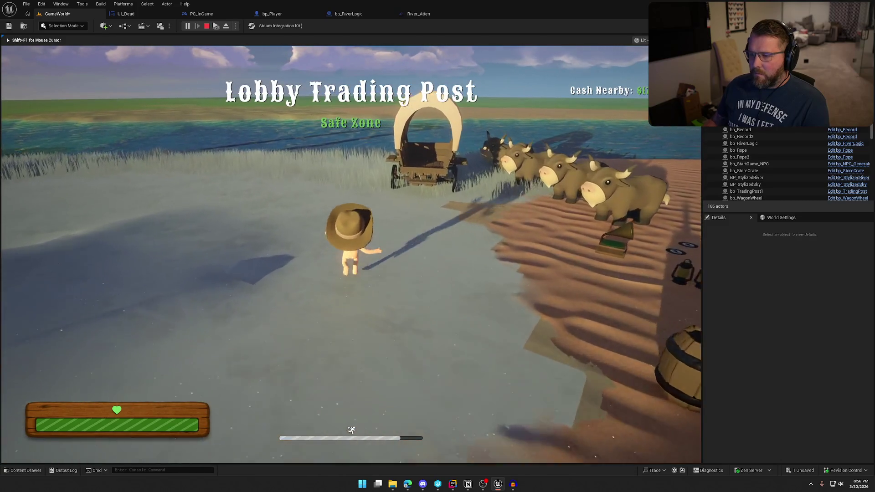
key(shift+w)
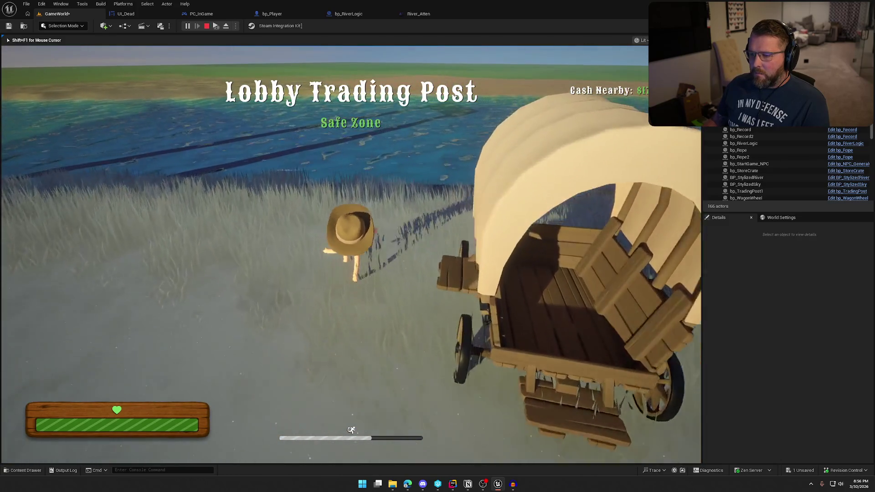
key(w)
key(w)
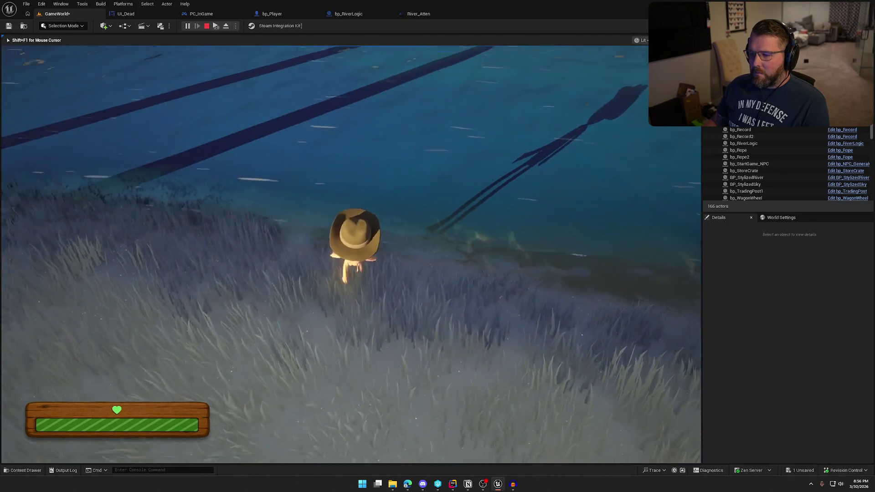
key(Escape)
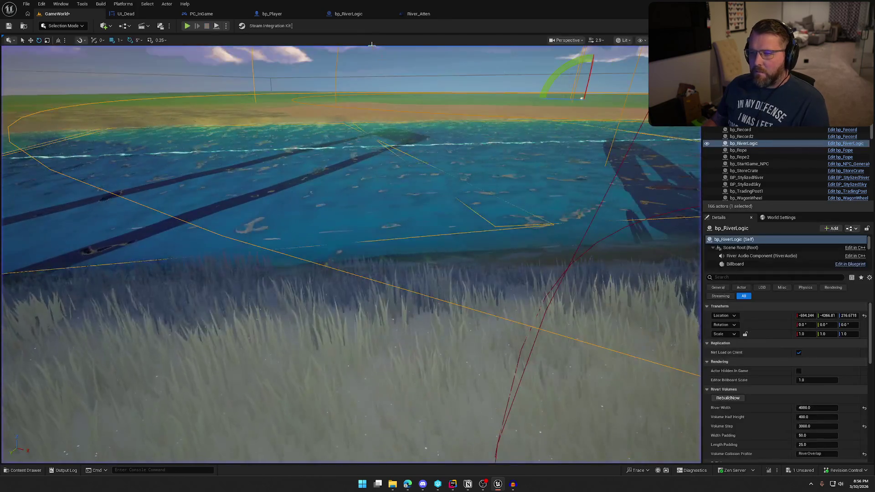
Lower River_Atten's Occlusion Low Pass Filter Frequency from 1000 to 500 and save the asset.
click(415, 14)
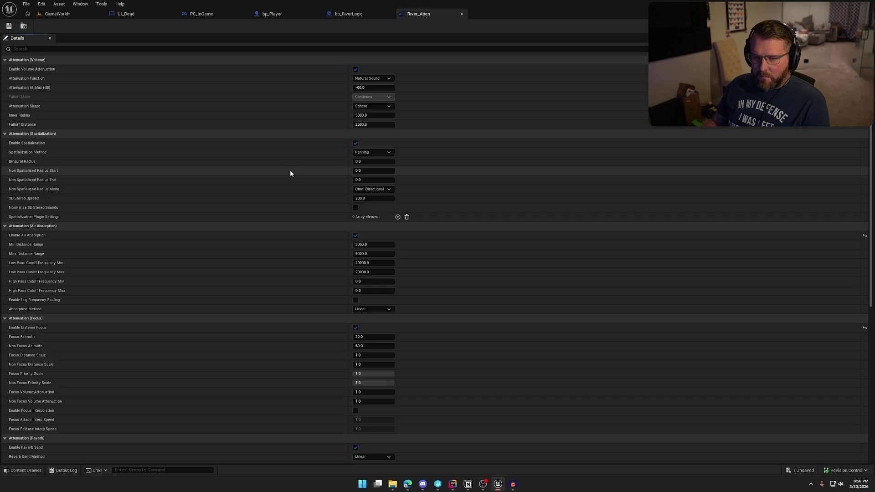
scroll(291, 173, down, 1)
scroll(290, 173, down, 2)
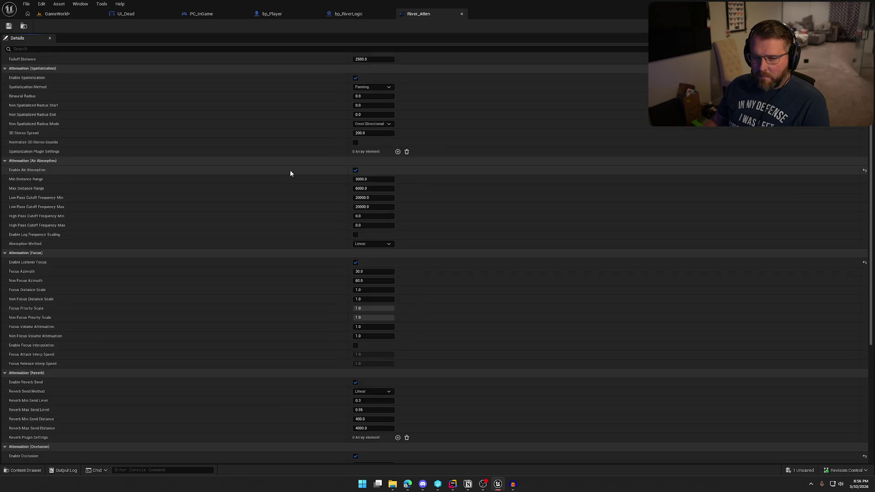
scroll(290, 174, down, 2)
scroll(291, 173, down, 2)
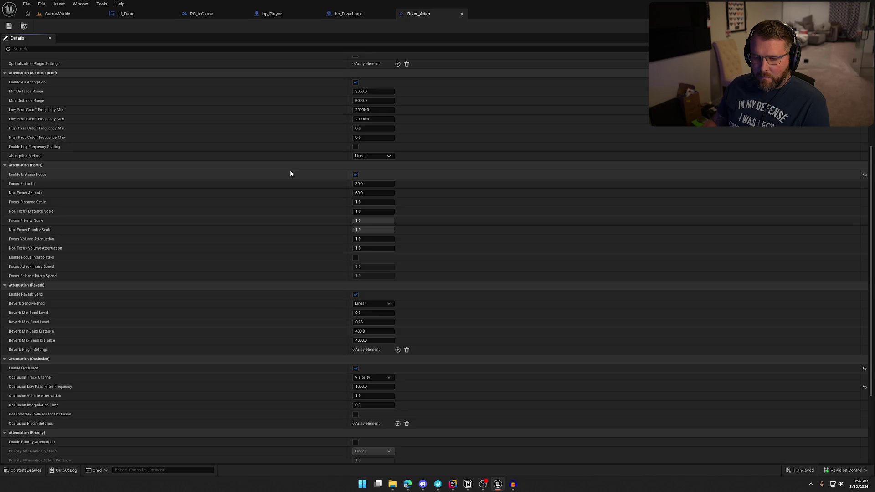
scroll(290, 173, down, 4)
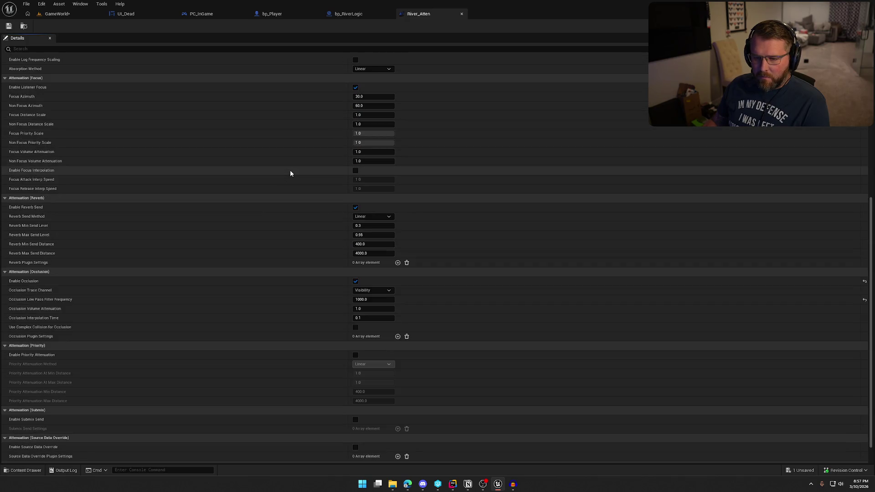
scroll(290, 173, down, 2)
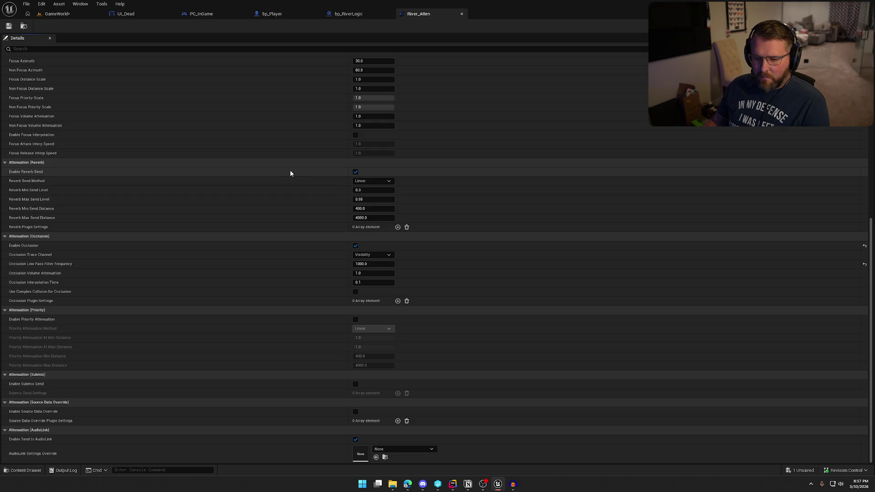
scroll(291, 174, up, 3)
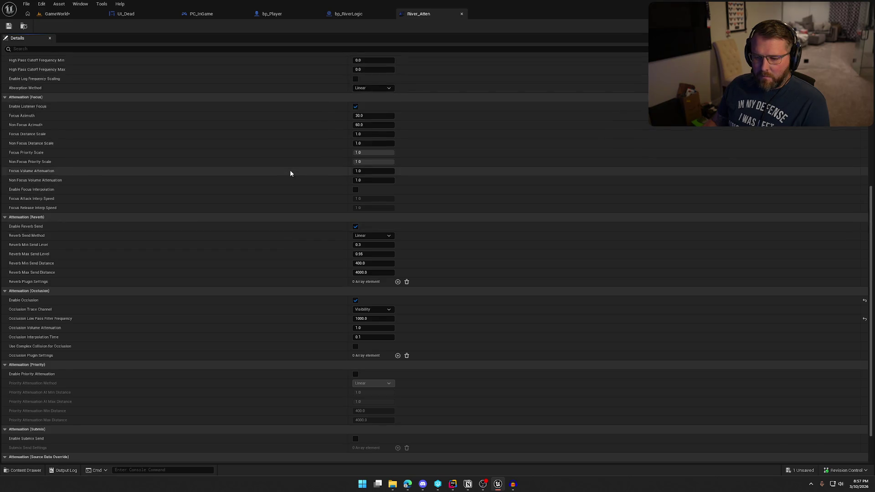
scroll(287, 178, down, 2)
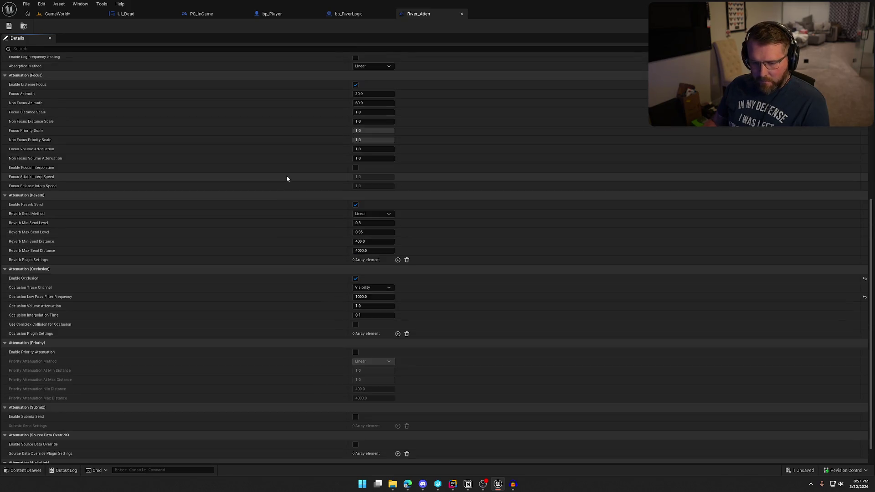
click(374, 297)
text(500)
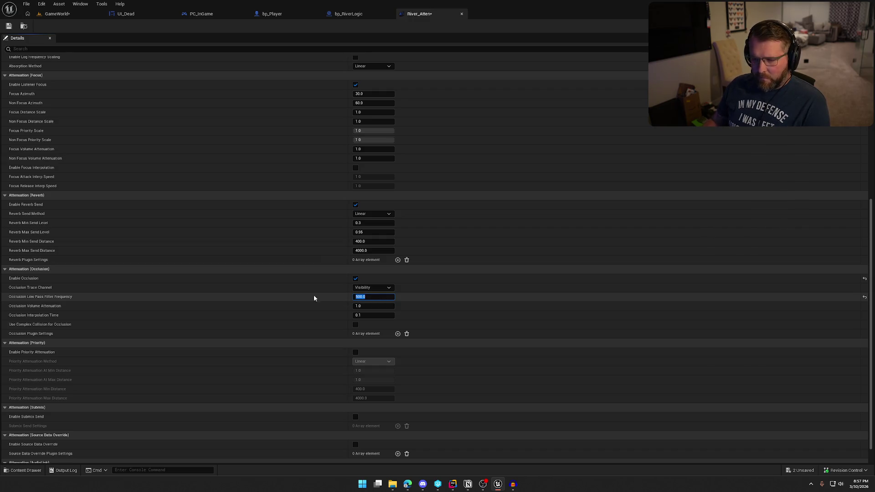
key(ctrl+s)
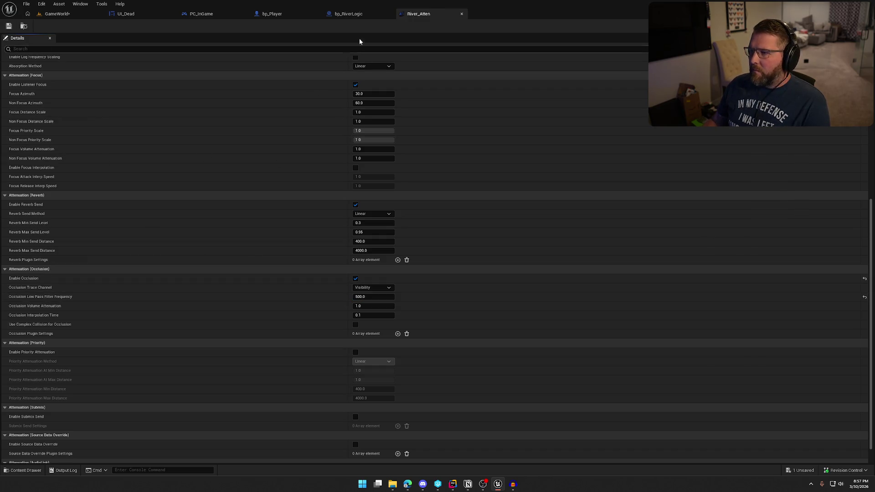
Set River_Atten's Falloff Distance to 1200, then go back to the GameWorld level.
scroll(258, 176, up, 12)
scroll(260, 177, up, 2)
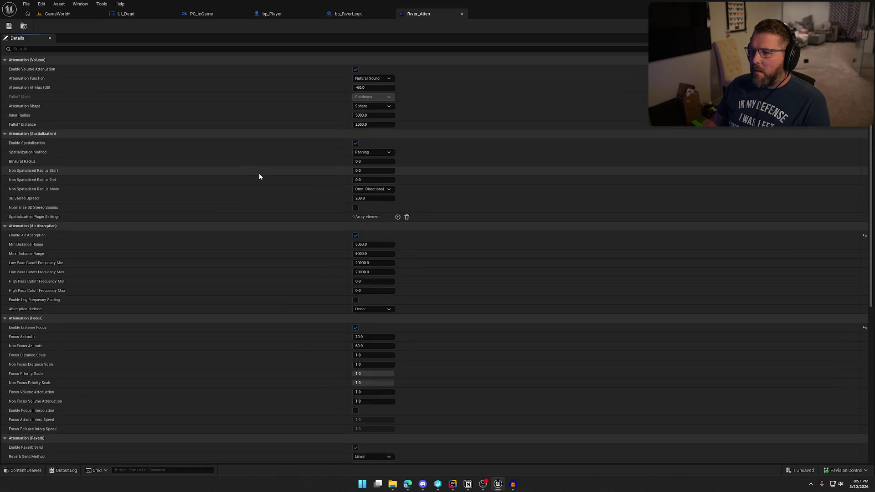
click(363, 124)
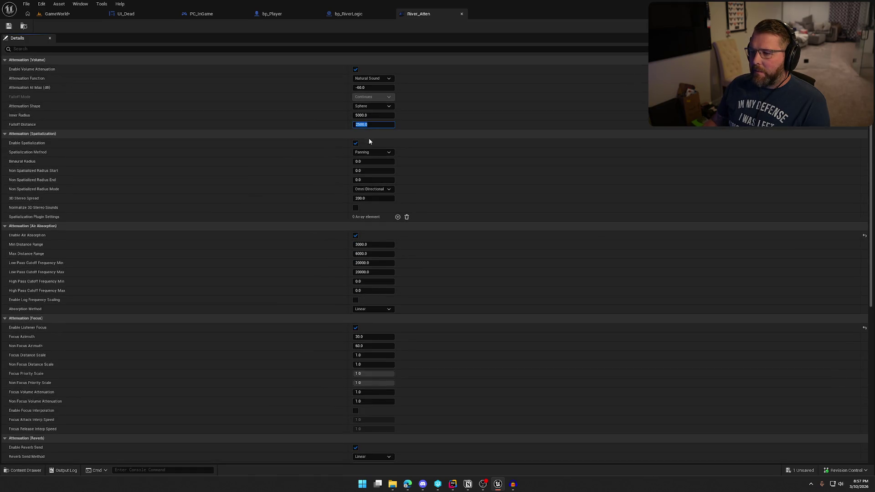
text(120)
key(Return)
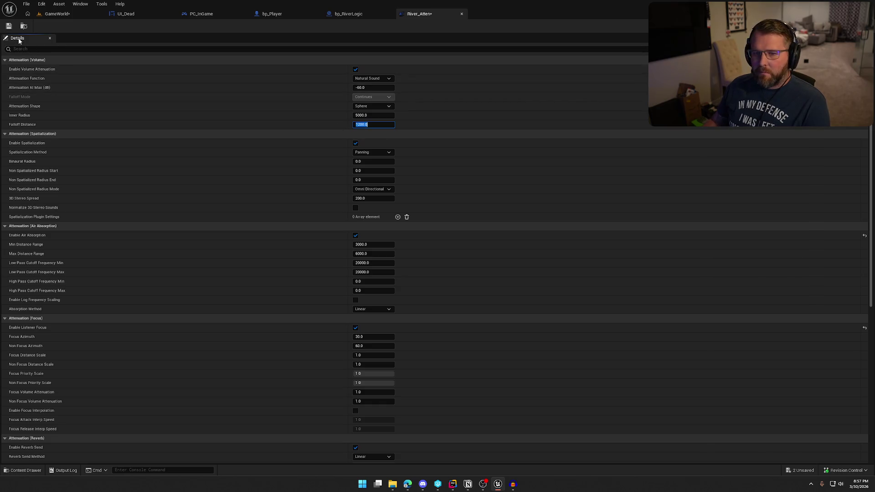
click(55, 14)
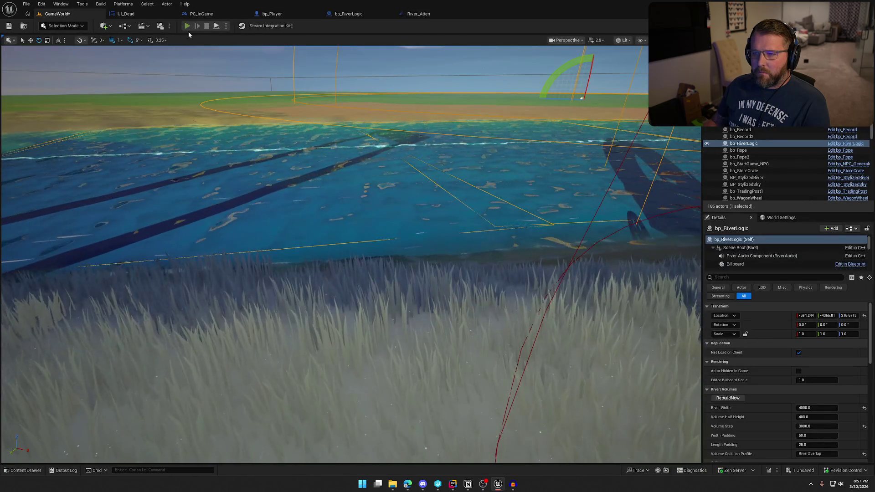
Playtest the level by running the character along the riverbank, then stop.
click(187, 26)
click(291, 153)
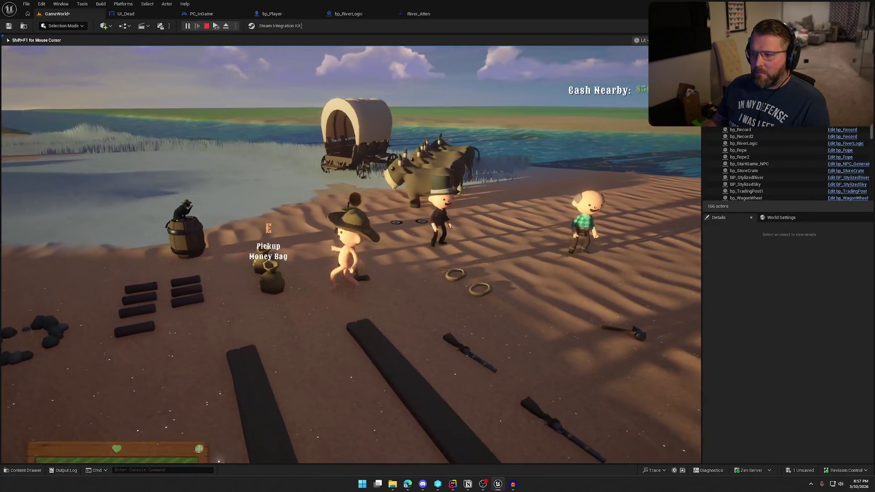
key(shift+w)
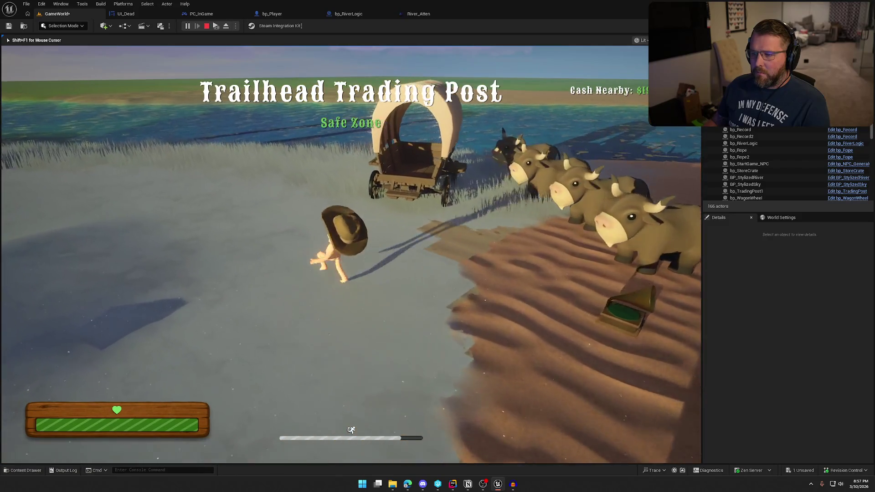
key(shift+w)
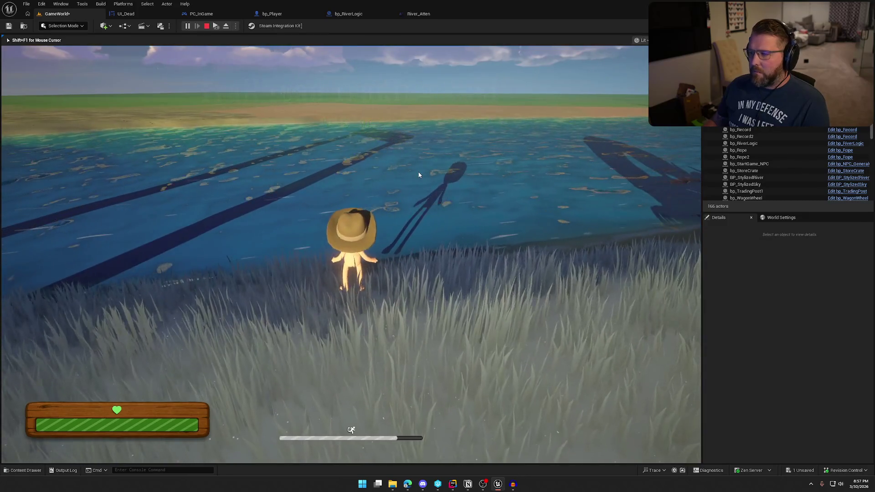
key(Escape)
Set bp_RiverLogic's Min Current Speed to 1 and Max Current Speed to 5.
scroll(764, 381, down, 3)
scroll(765, 381, down, 3)
scroll(765, 383, down, 3)
click(805, 362)
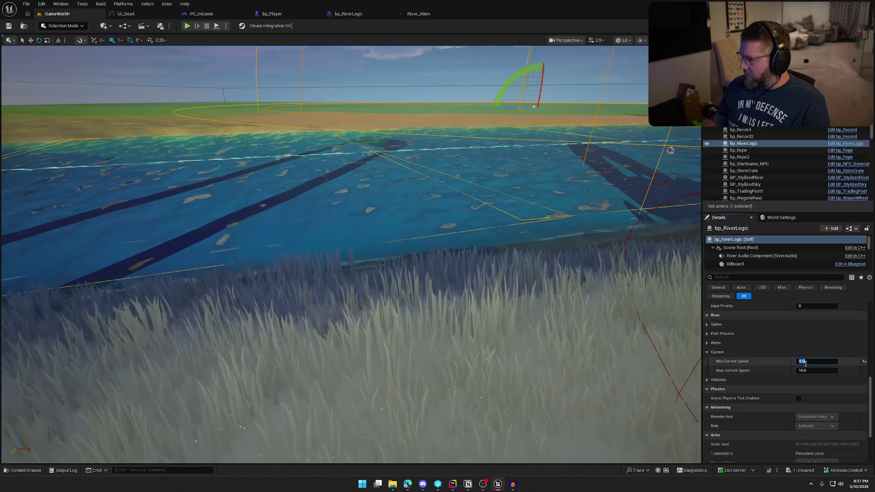
text(1)
key(Tab)
text(5)
key(Return)
Playtest again near the river to hear the slower current, then stop.
click(187, 26)
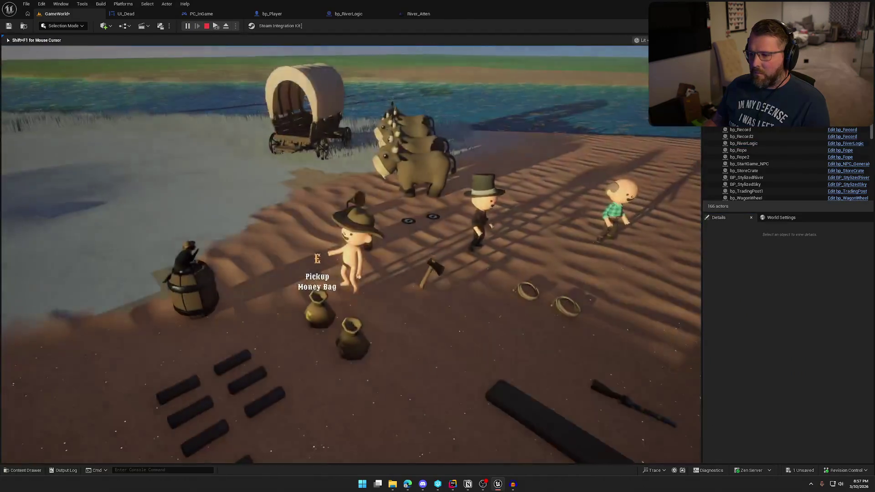
key(w)
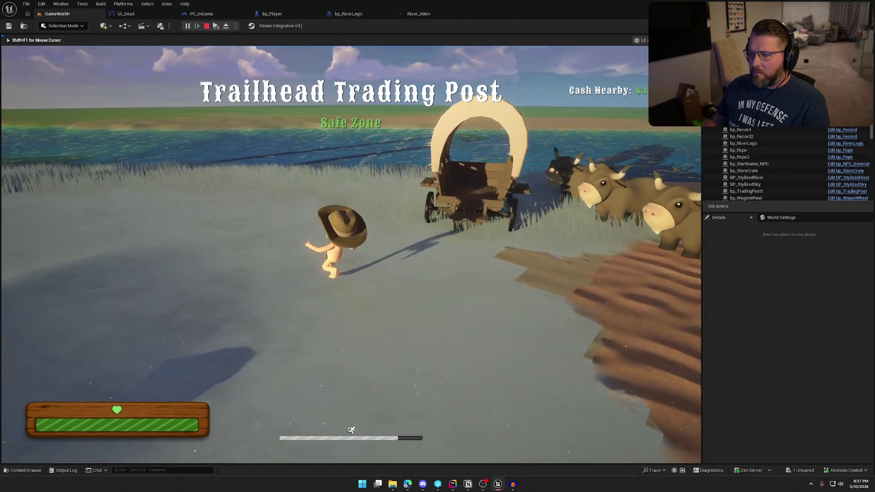
key(Escape)
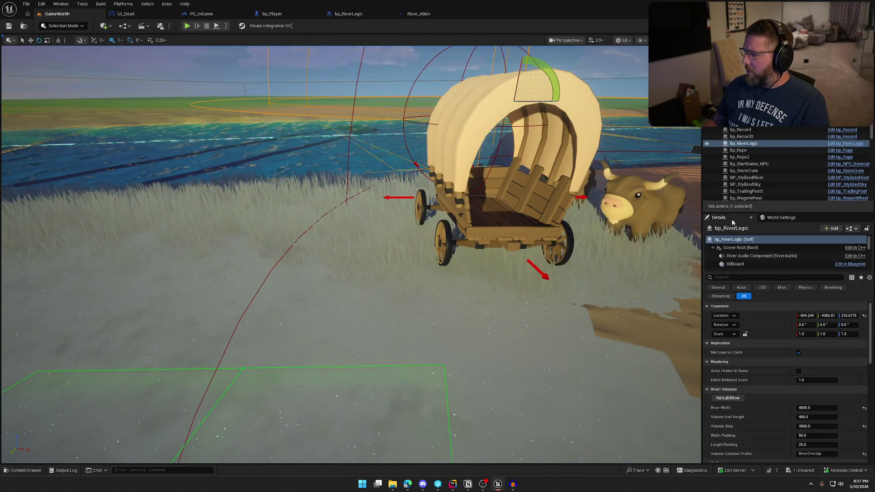
Inspect the river audio component's MS_River MetaSound graph and its interface list without adding anything.
click(761, 256)
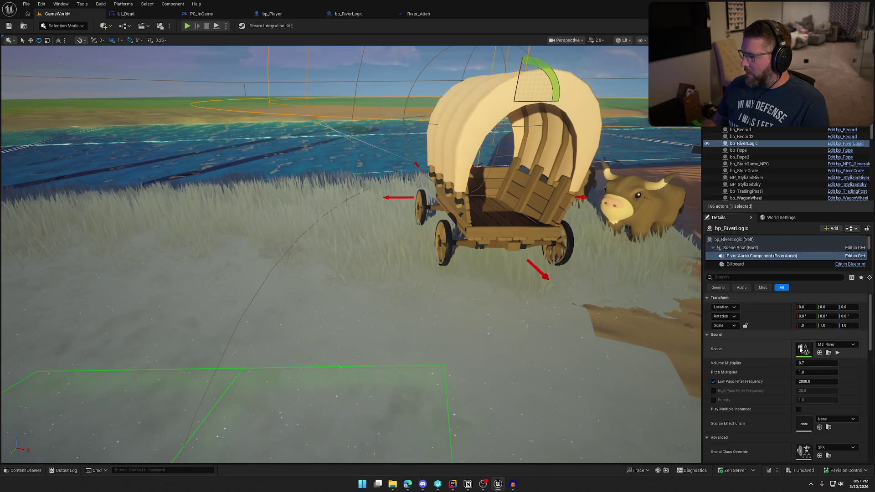
double_click(722, 353)
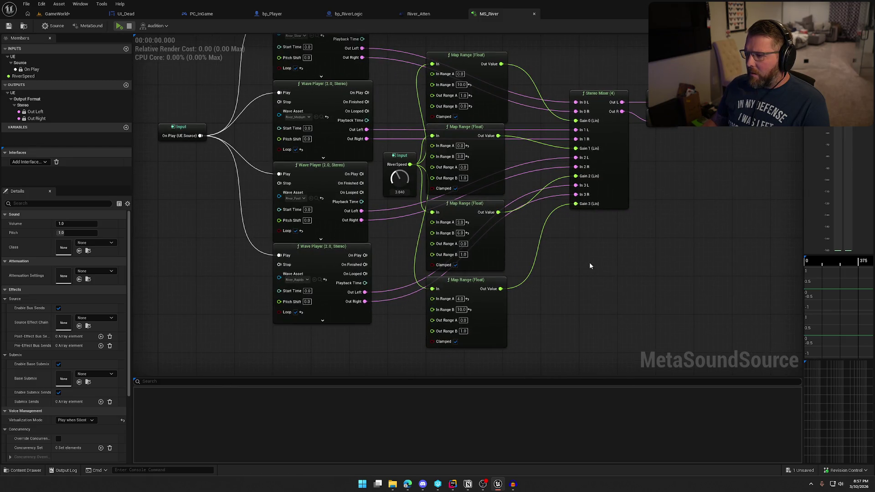
drag(682, 203, 644, 139)
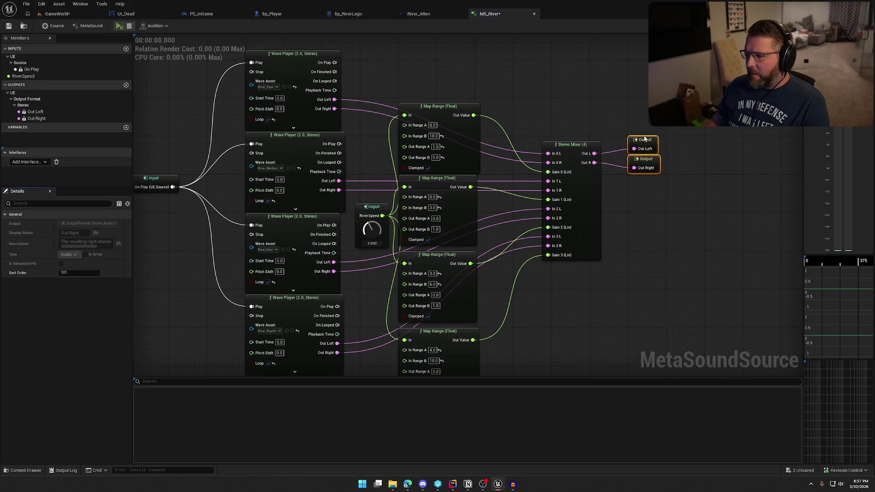
click(663, 212)
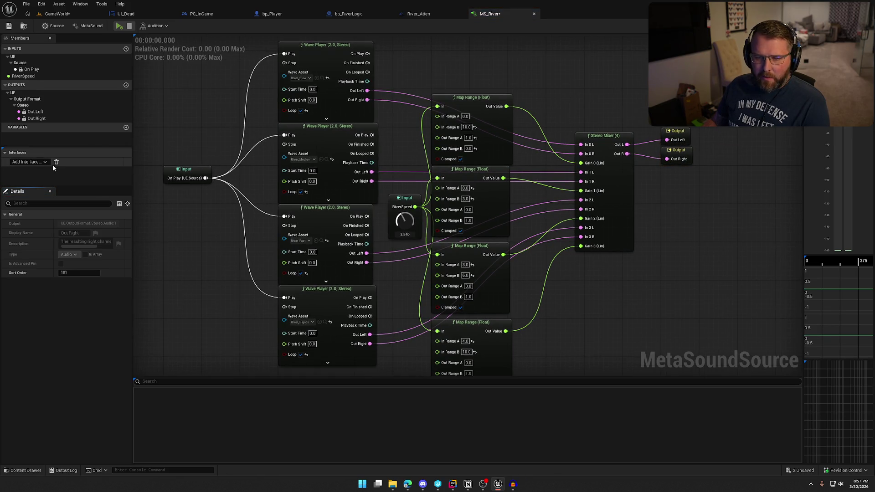
click(45, 162)
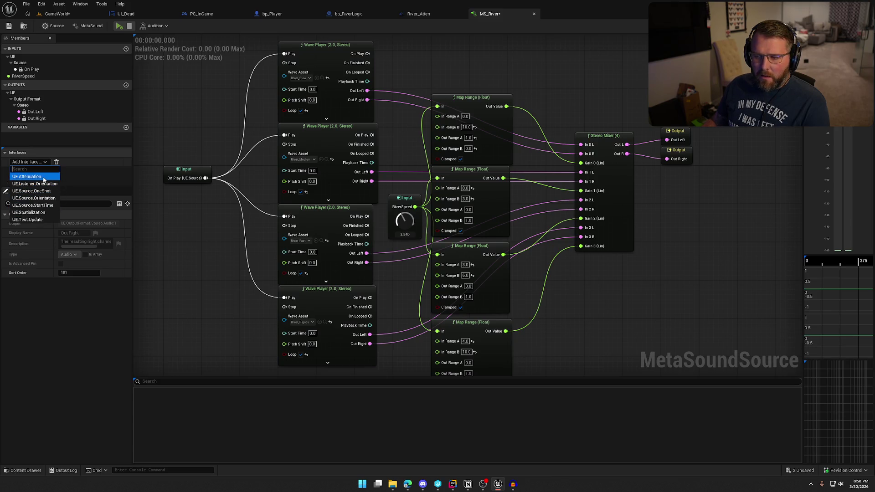
click(660, 288)
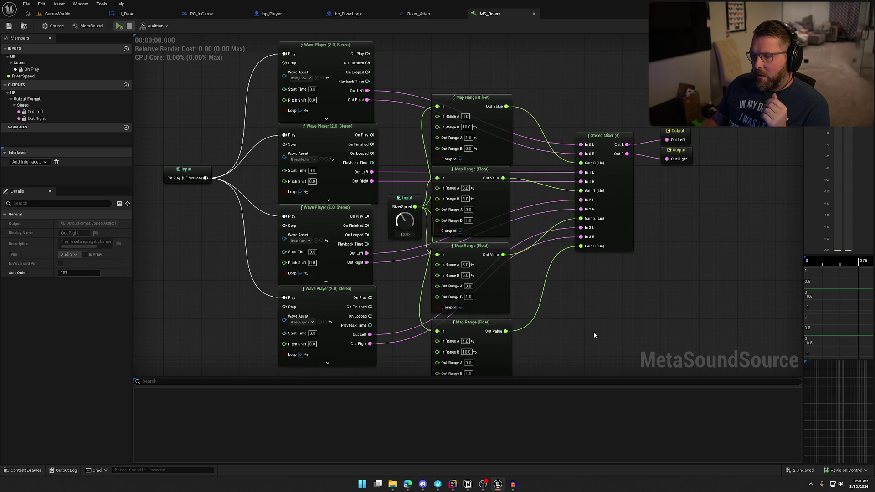
drag(593, 332, 614, 331)
Open the River_Slow sound wave to check it, then return to MS_River.
click(344, 77)
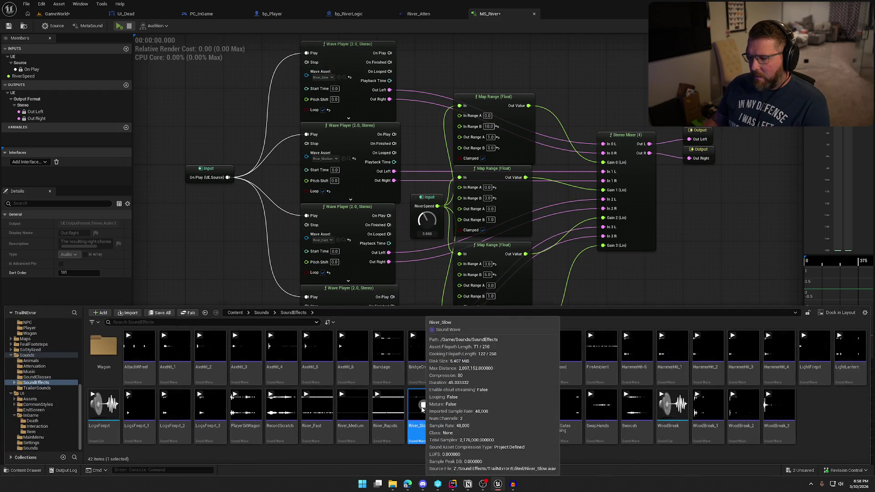
key(Return)
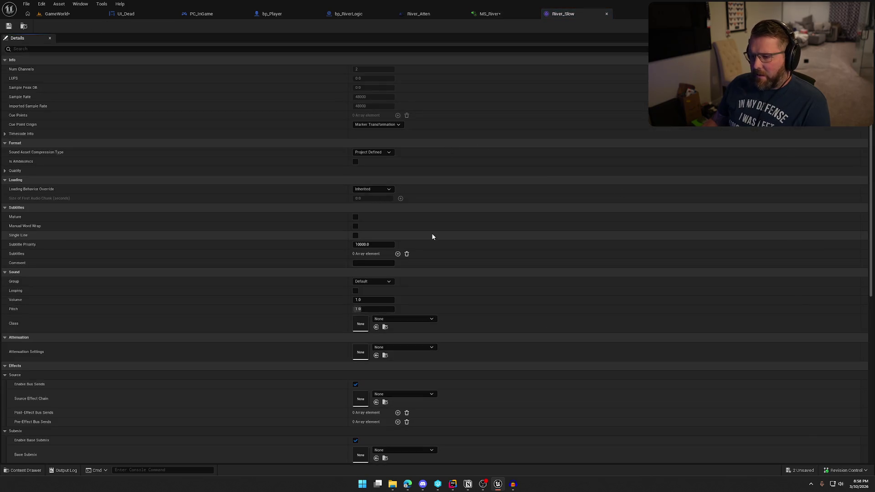
click(488, 20)
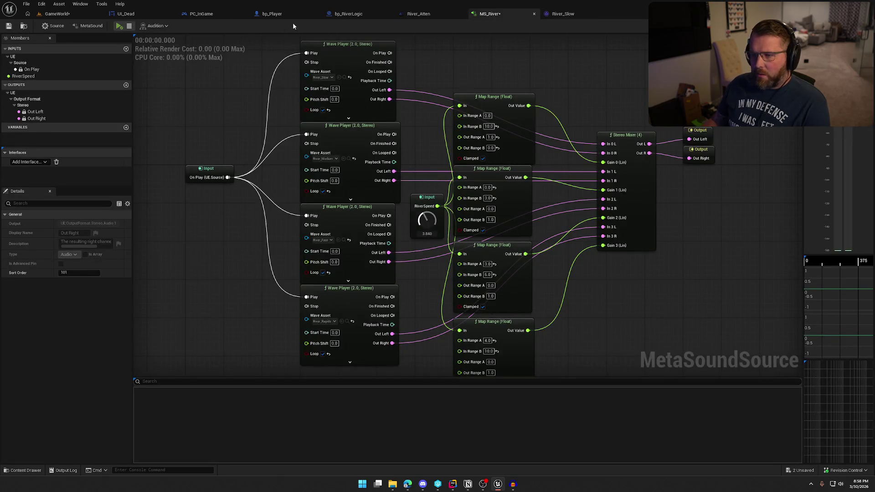
Set the river audio component's Volume Multiplier in bp_RiverLogic to 0.5.
click(355, 14)
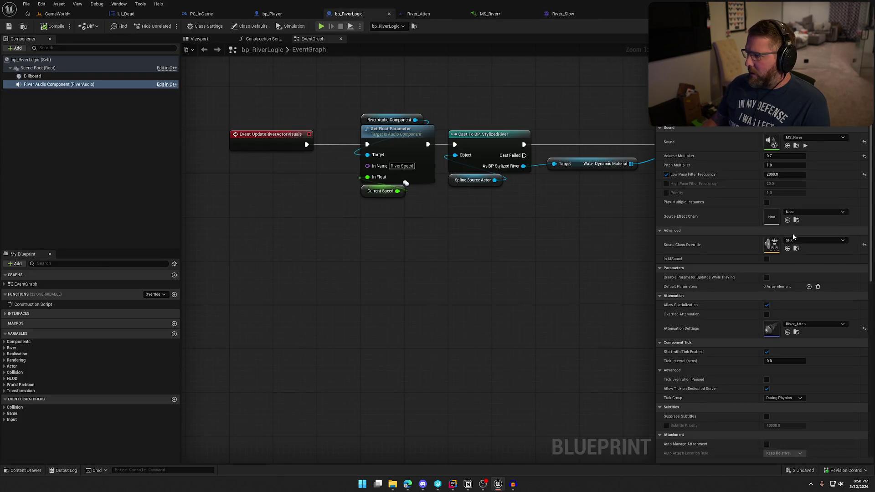
text(0.5)
key(Return)
Start a playtest of GameWorld and run the character toward the river.
click(54, 15)
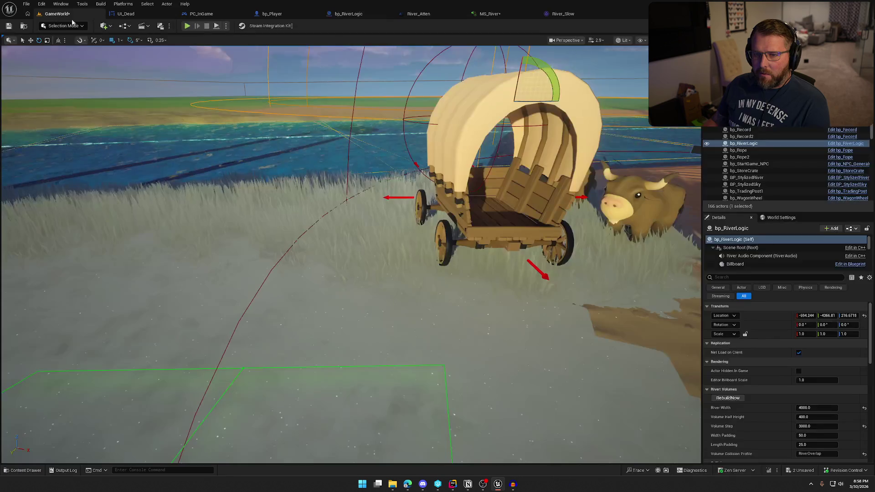
click(187, 28)
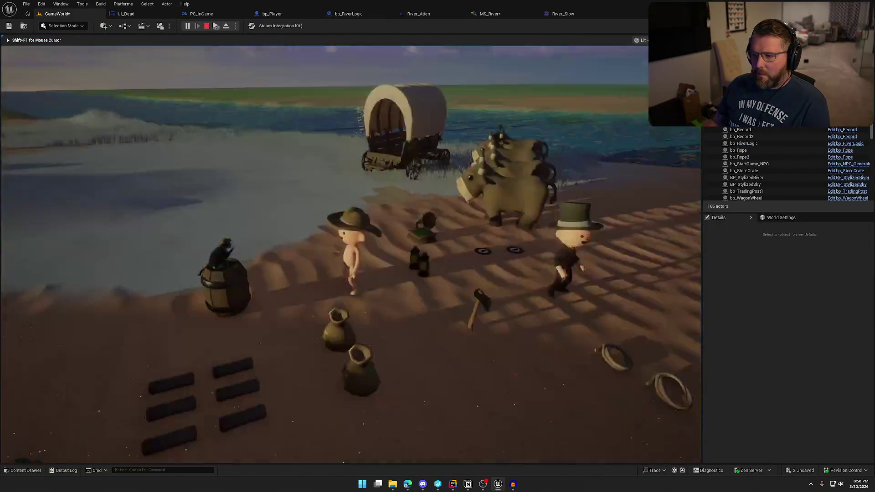
key(shift+w)
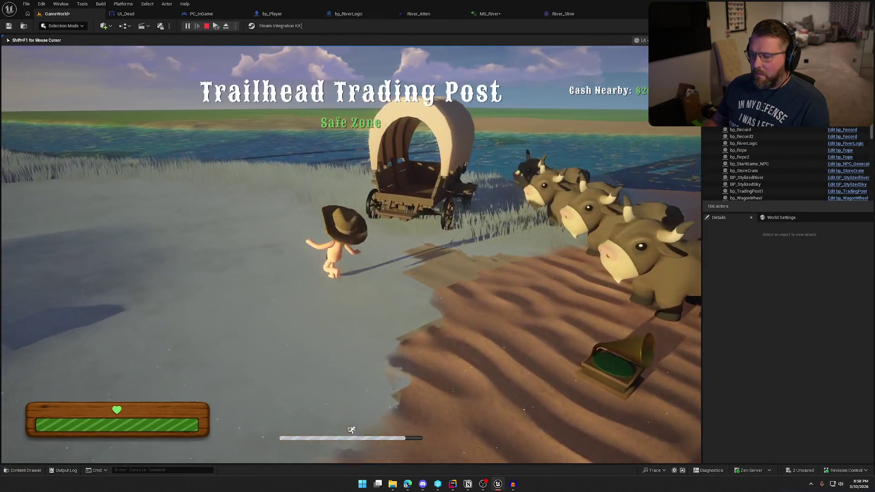
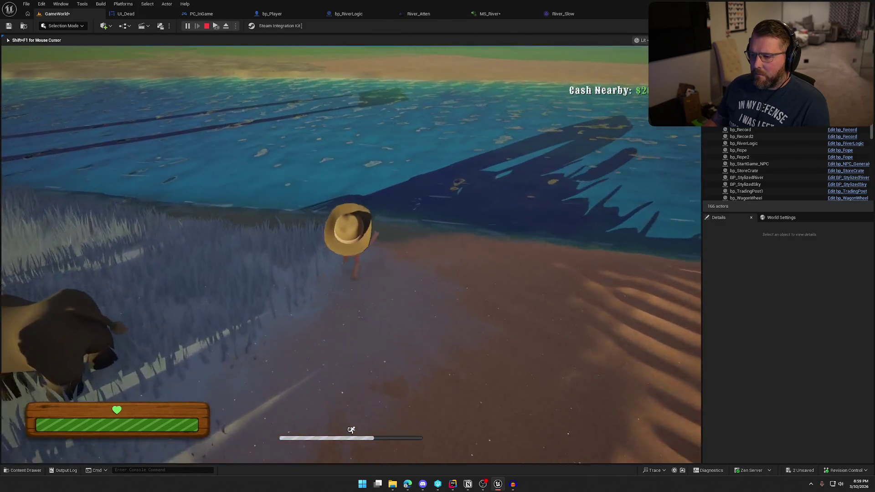
Walk and sprint the character across the river, then stop the play session.
key(w)
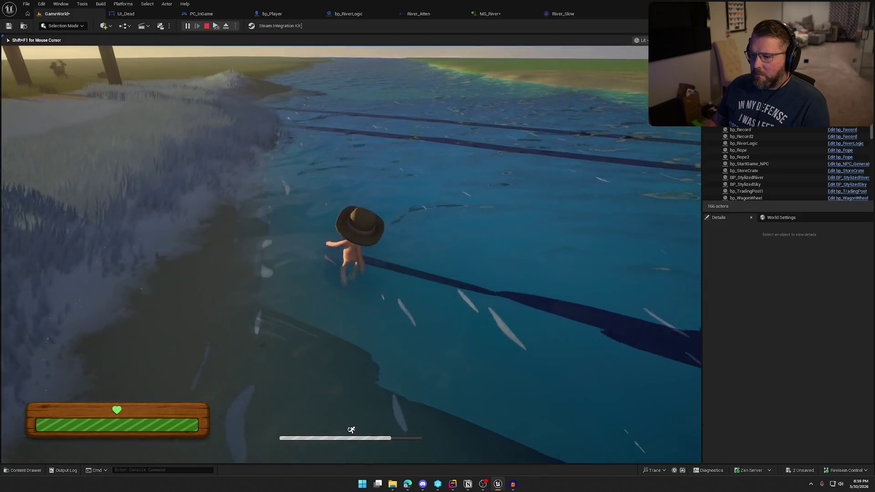
key(a)
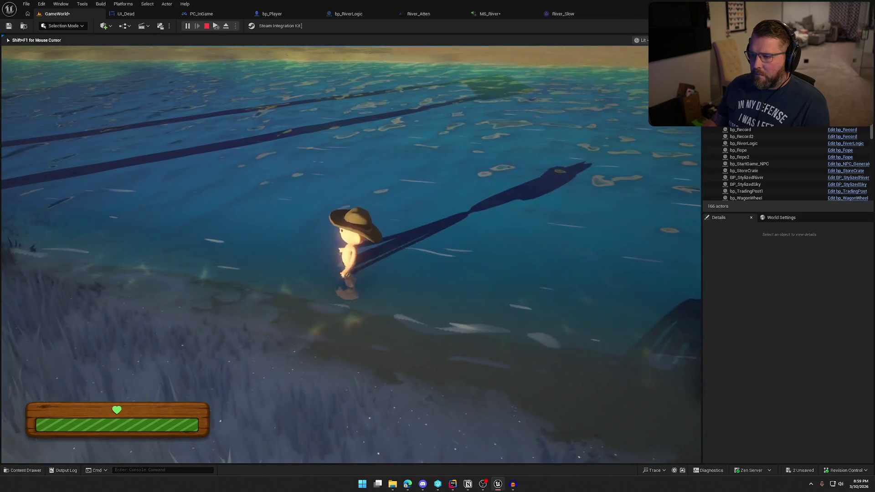
key(shift)
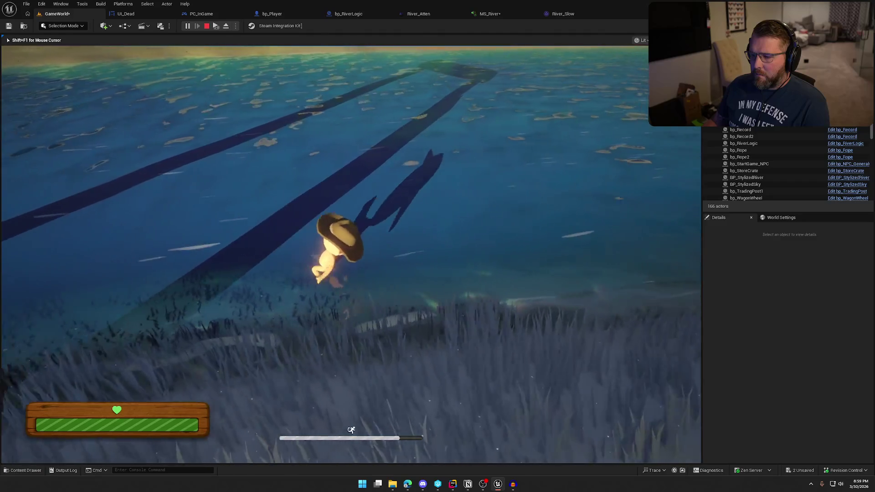
key(w)
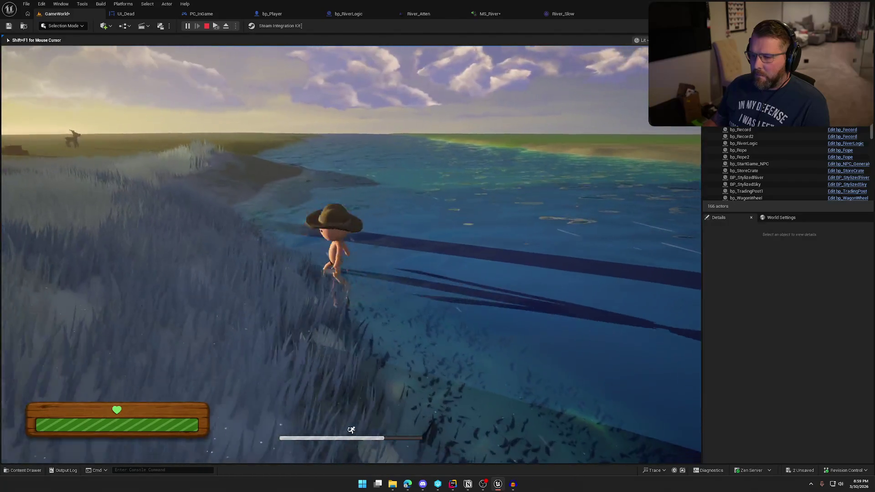
key(Escape)
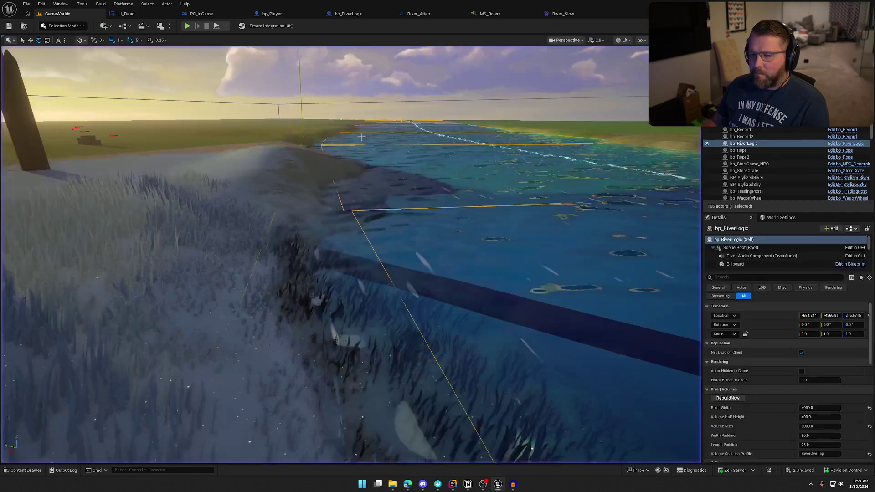
Save all assets, close the MS_River, River_Slow, River_Atten and bp_RiverLogic tabs, and return to GameWorld.
key(ctrl+shift+s)
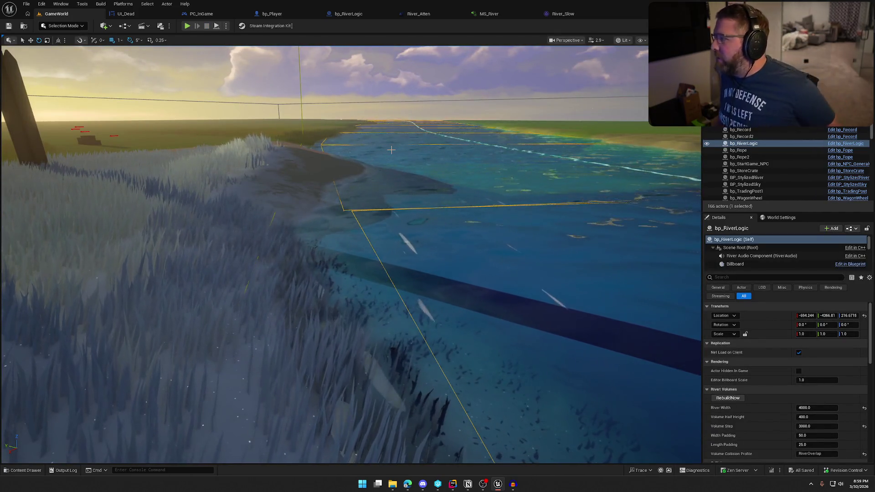
click(499, 16)
middle_click(501, 14)
middle_click(503, 15)
middle_click(439, 13)
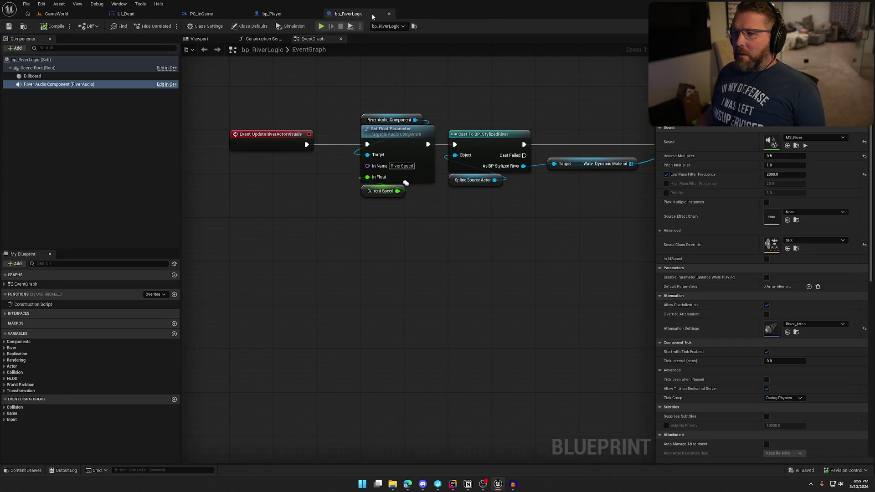
middle_click(370, 17)
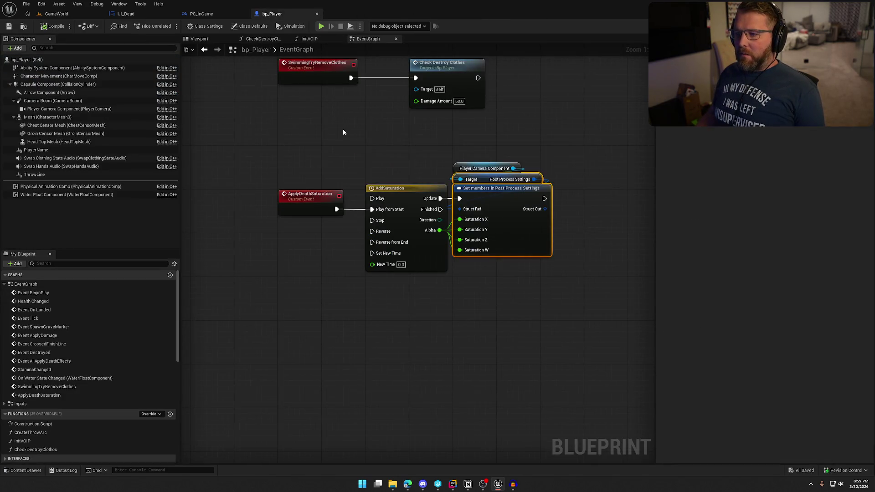
key(ctrl+Tab)
Start playing in the editor, then pause and resume the game.
click(187, 26)
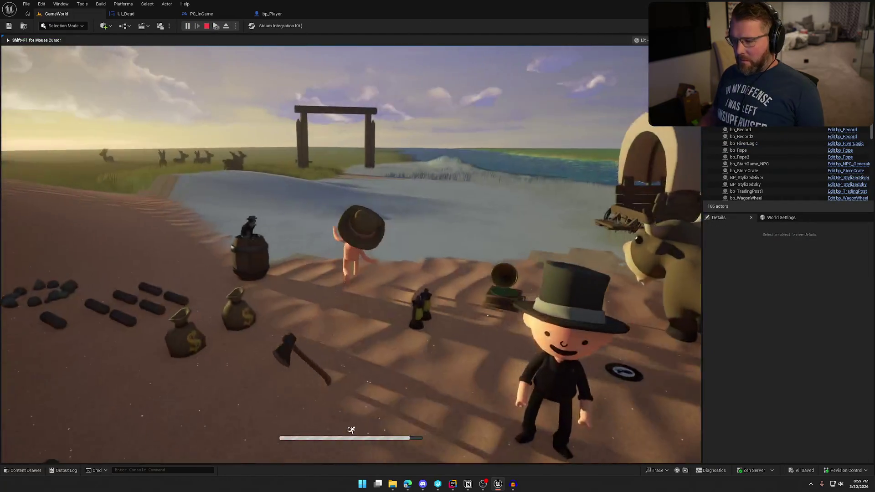
key(Escape)
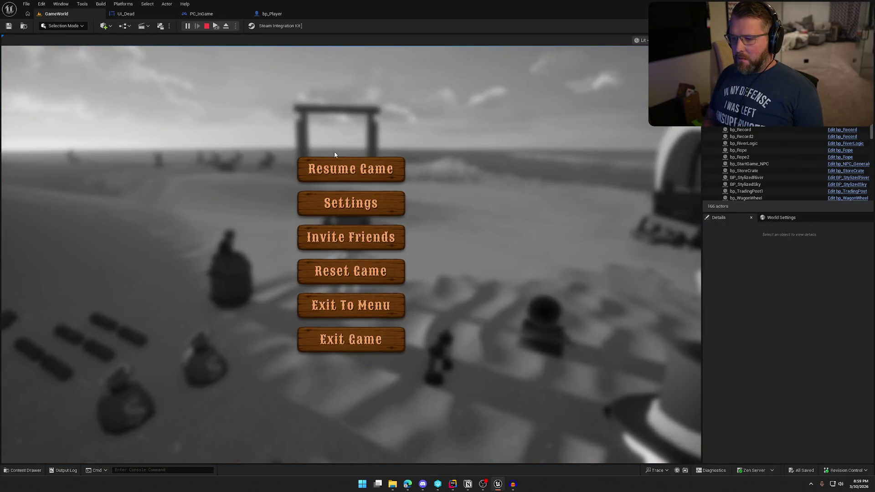
click(347, 160)
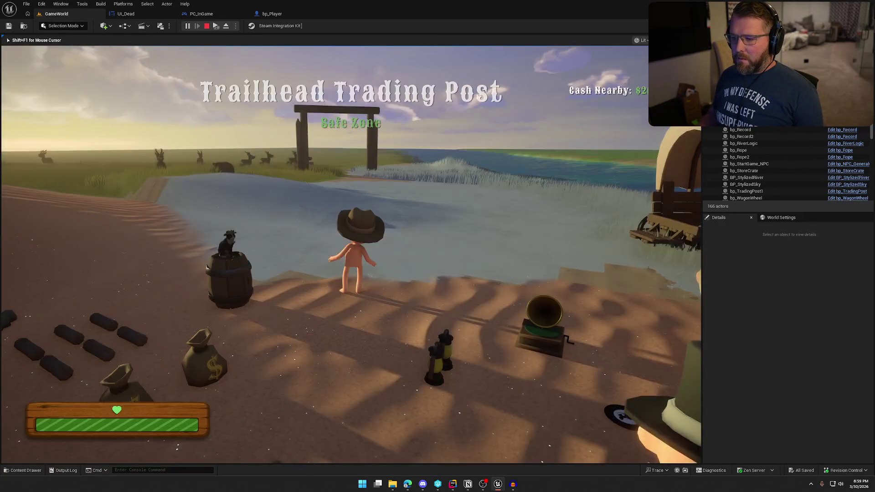
Run the character toward the river until it dies, view the death screen, and stop play.
key(shift+w)
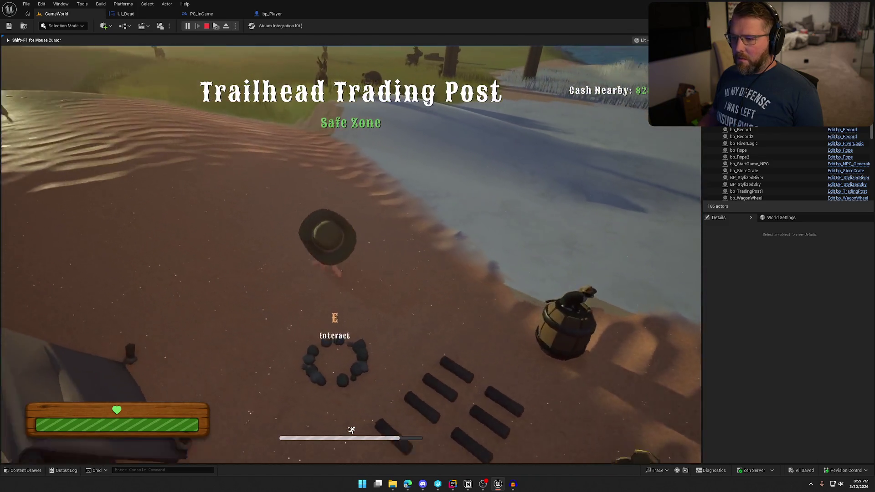
key(w)
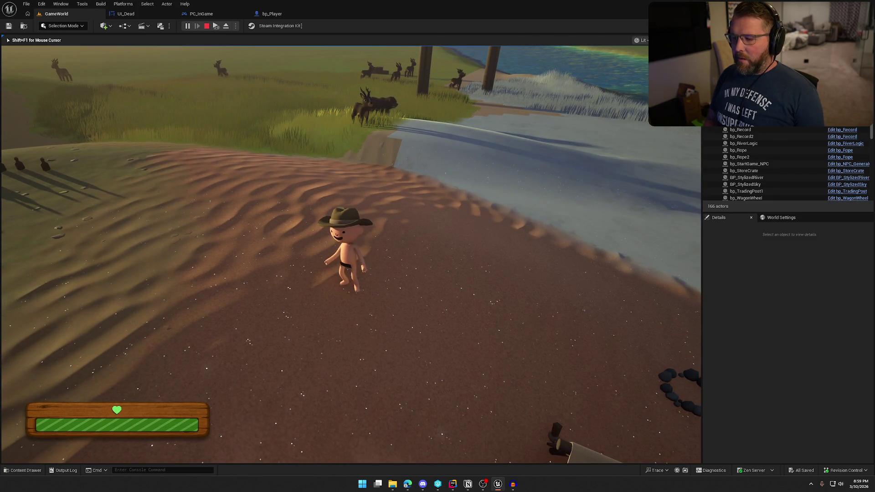
key(w)
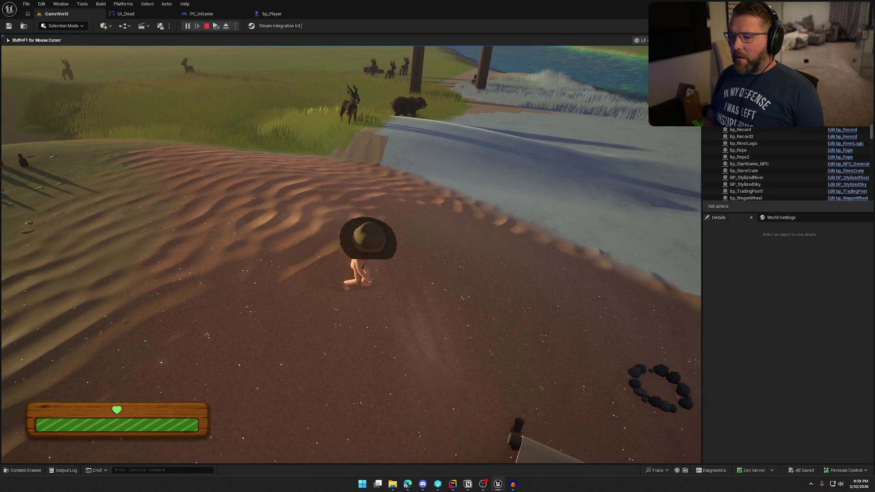
key(shift)
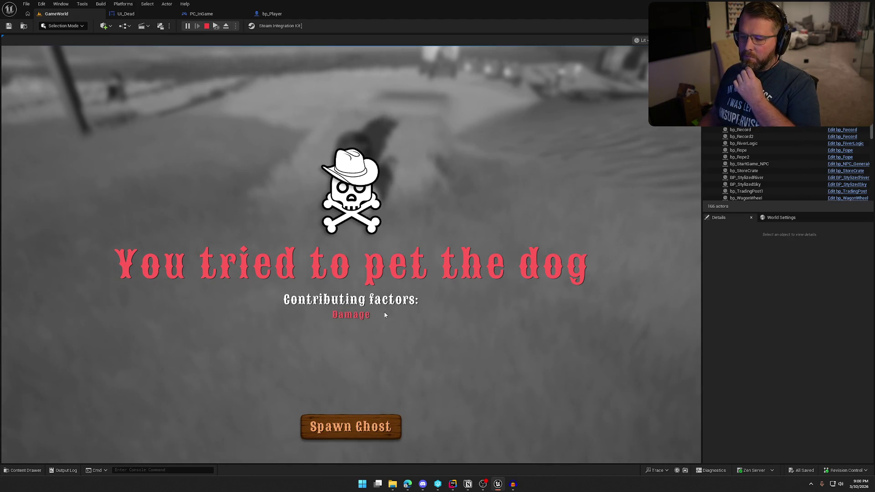
key(Escape)
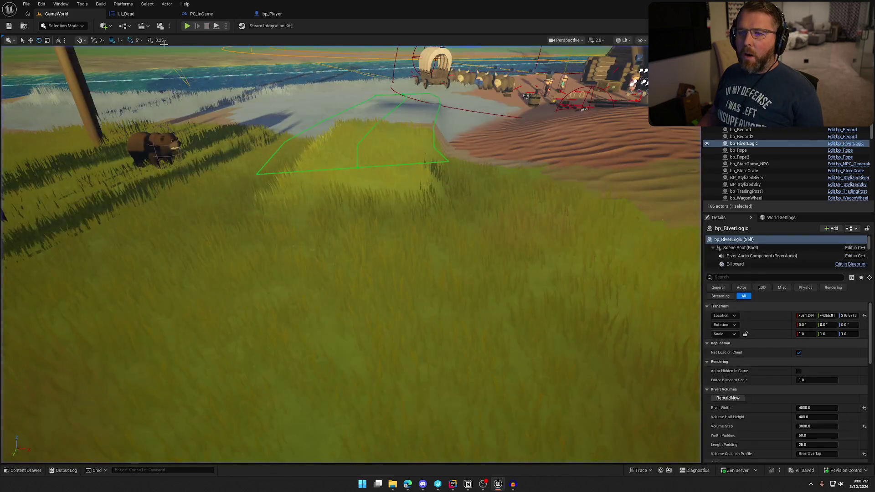
click(126, 14)
Insert a 0.2 s Delay between the EnterUI Play Animation and Set Timer by Event nodes.
drag(598, 313, 573, 321)
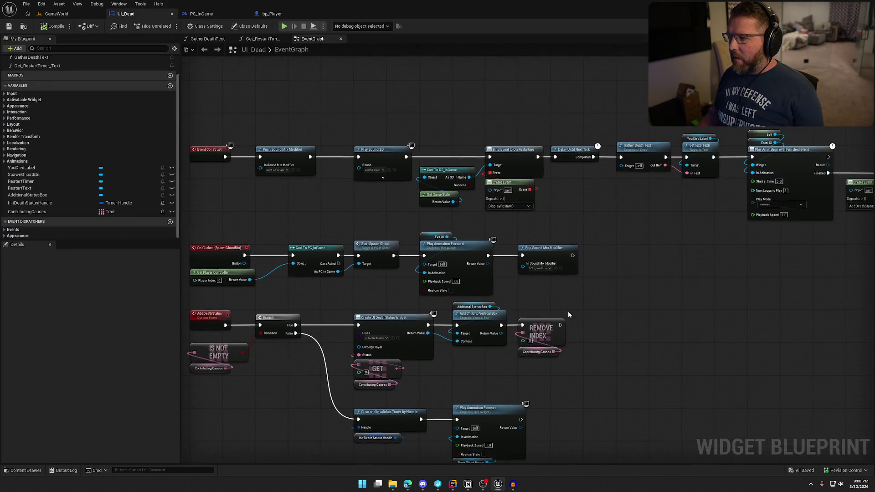
scroll(556, 199, up, 2)
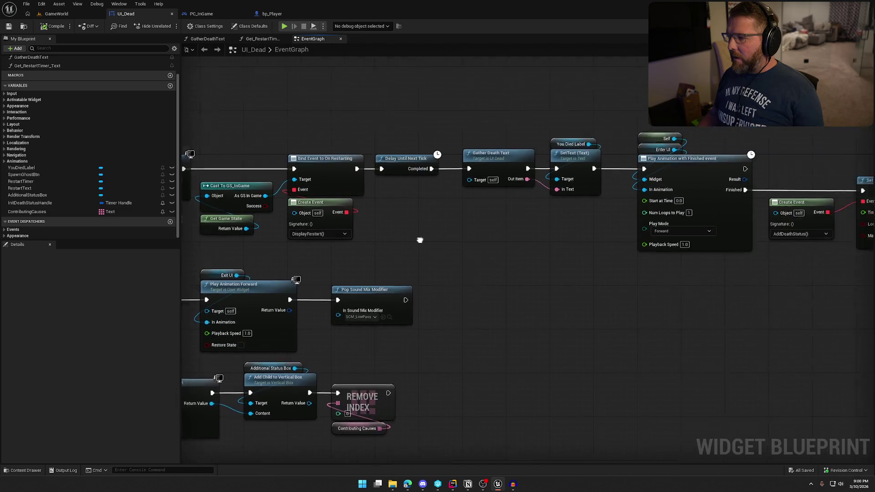
drag(413, 271, 340, 263)
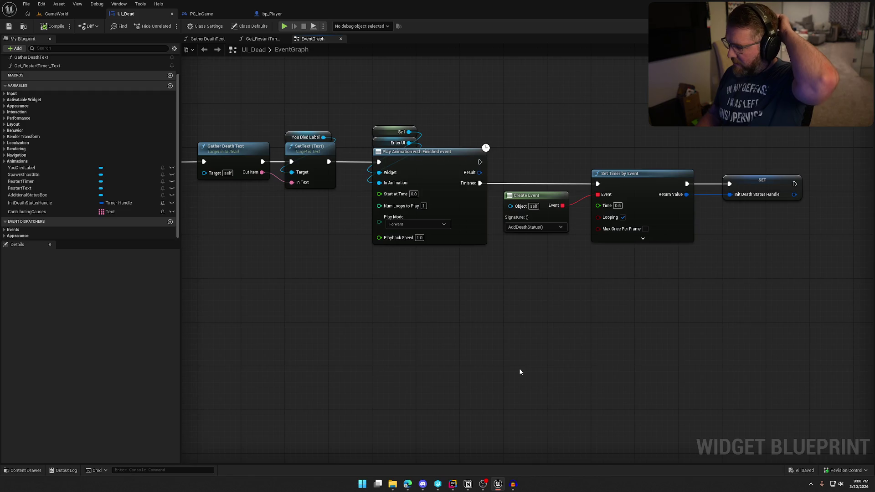
mouse_move(519, 372)
mouse_down()
mouse_move(594, 320)
mouse_move(747, 289)
mouse_move(709, 319)
mouse_move(570, 312)
mouse_up()
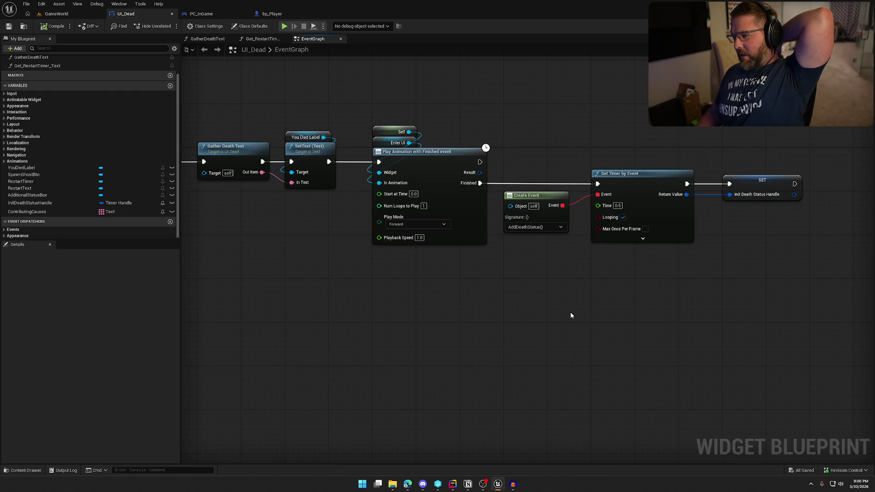
drag(446, 321, 539, 328)
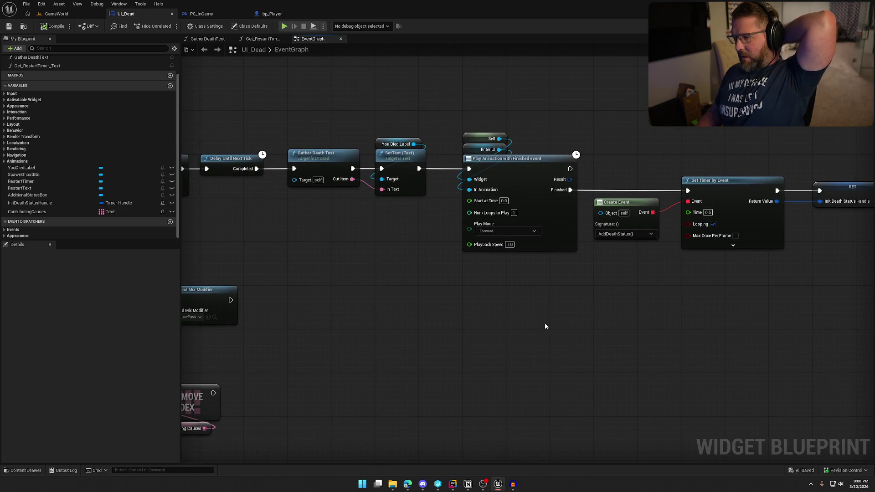
mouse_move(464, 120)
mouse_down()
mouse_move(525, 176)
mouse_move(525, 88)
mouse_move(511, 176)
mouse_up()
click(582, 135)
key(ctrl+v)
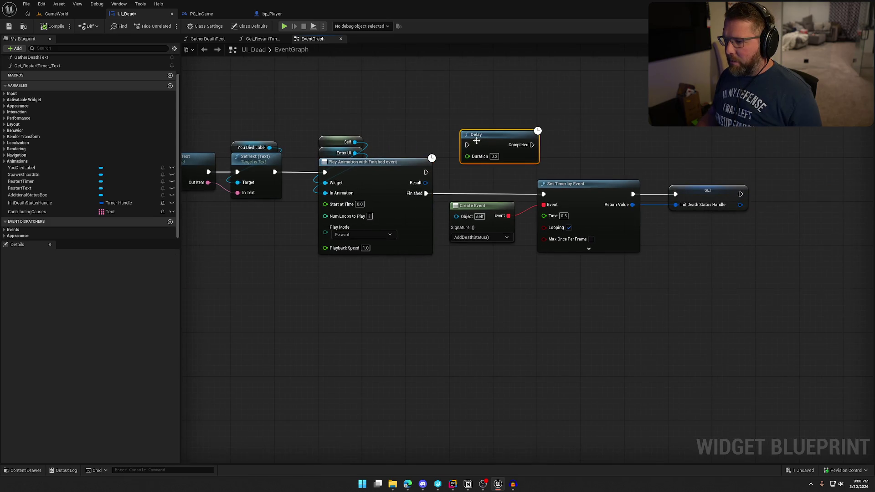
drag(439, 168, 425, 172)
drag(498, 135, 488, 161)
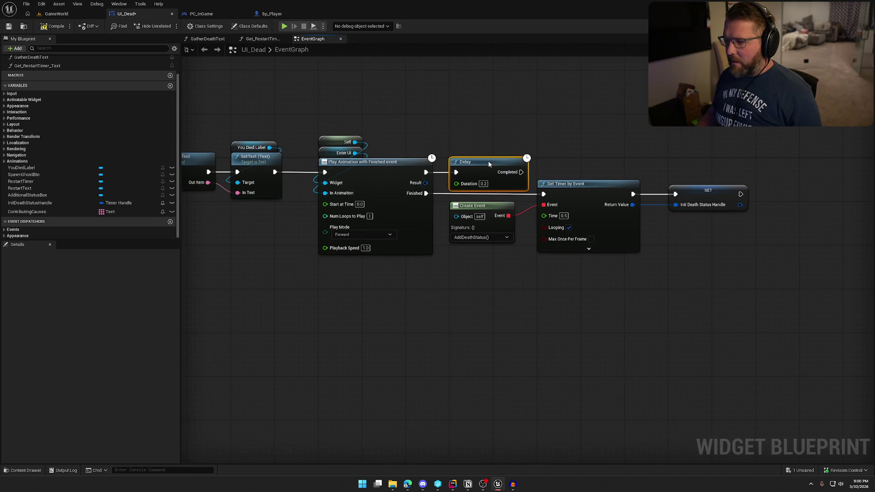
click(844, 25)
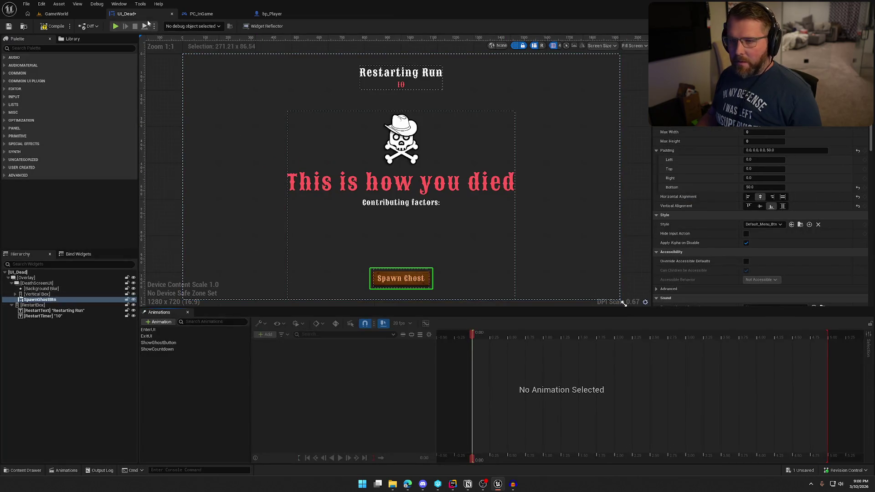
Scrub the EnterUI animation to around 2 s to see when the Spawn Ghost button fades in.
click(148, 330)
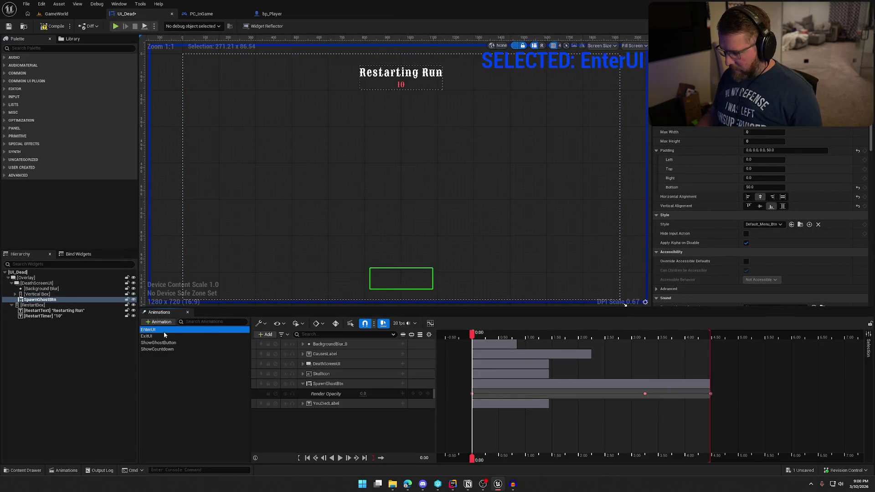
drag(474, 335, 583, 343)
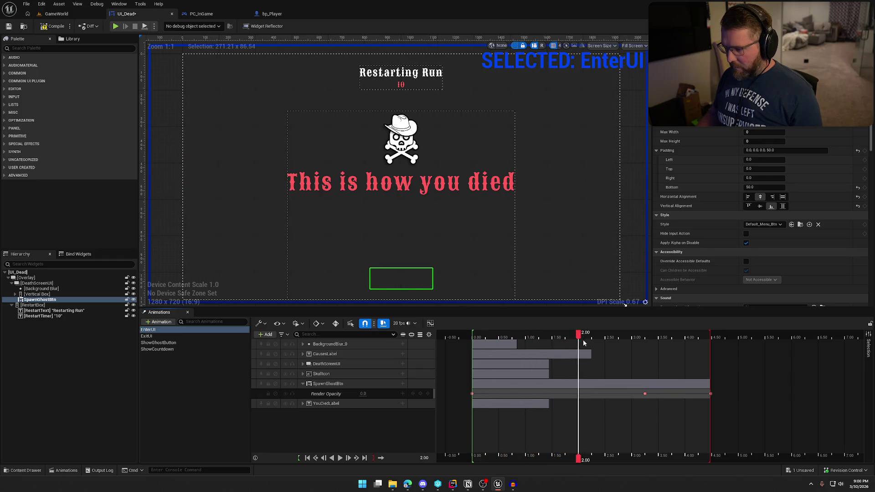
mouse_move(676, 347)
mouse_down()
mouse_move(702, 350)
mouse_move(657, 346)
mouse_up()
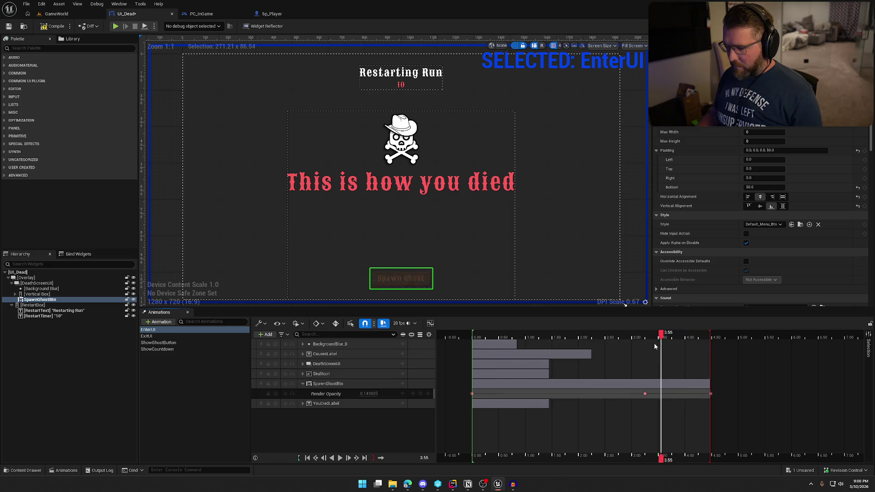
mouse_move(591, 349)
mouse_down()
mouse_move(512, 350)
mouse_move(590, 352)
mouse_up()
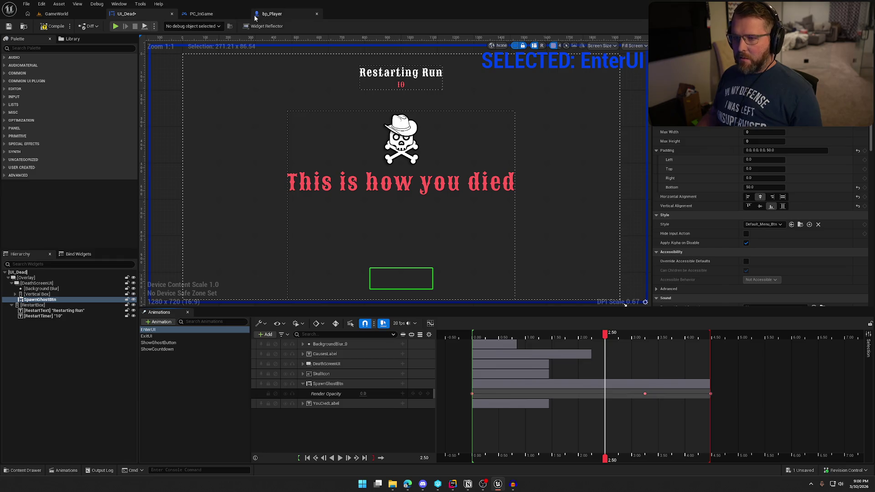
click(221, 336)
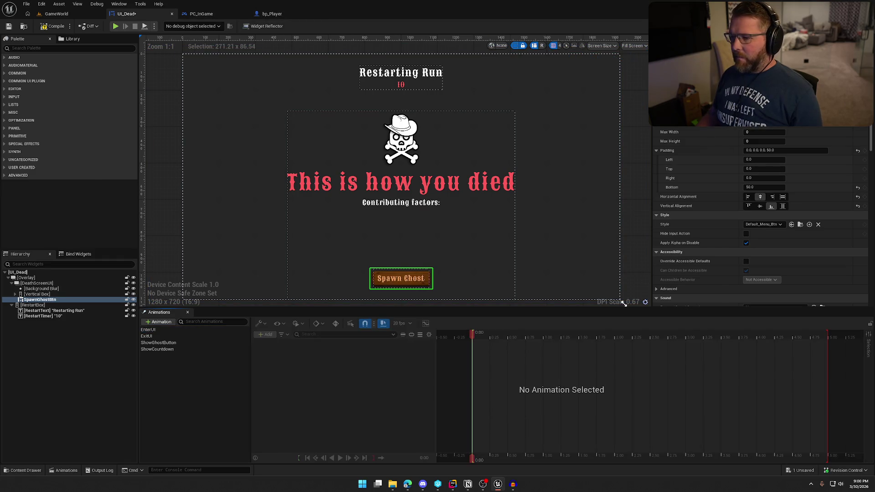
Preview the EnterUI intro again between about 2 and 2.35 seconds.
click(857, 26)
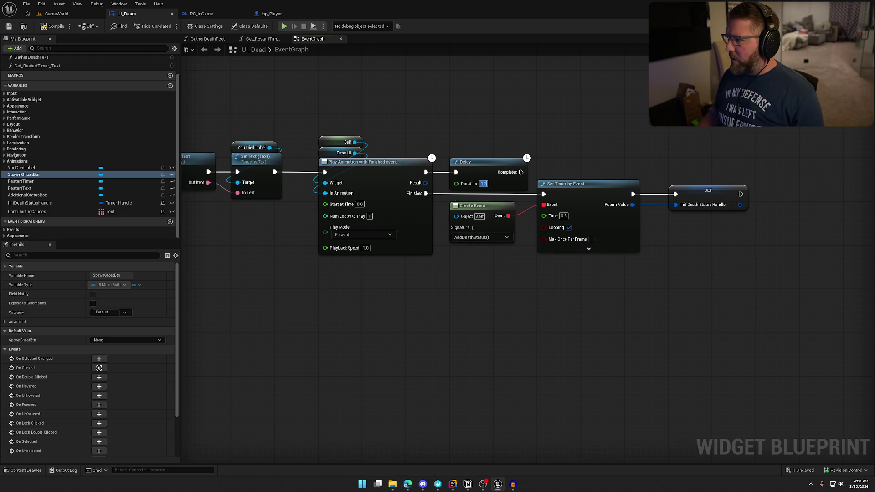
key(shift+F4)
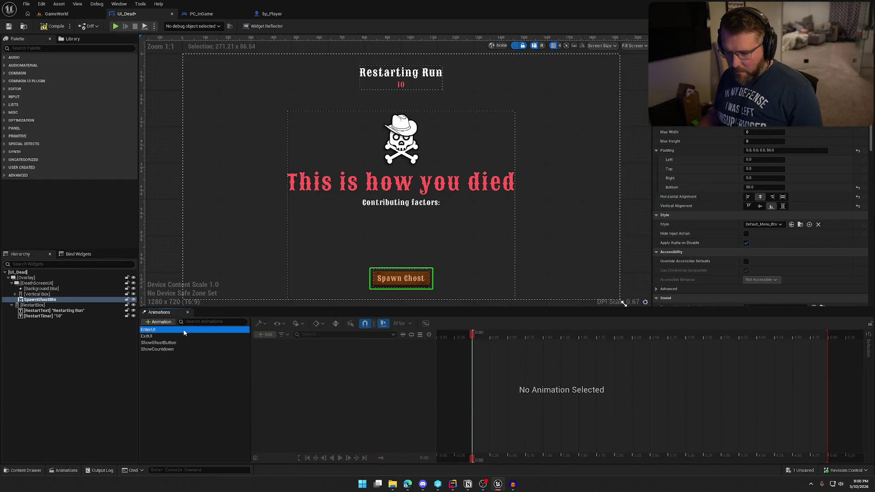
click(184, 331)
click(486, 336)
mouse_move(487, 335)
mouse_down()
mouse_move(705, 335)
mouse_move(629, 336)
mouse_up()
mouse_move(550, 336)
mouse_down()
mouse_move(663, 336)
mouse_move(614, 338)
mouse_up()
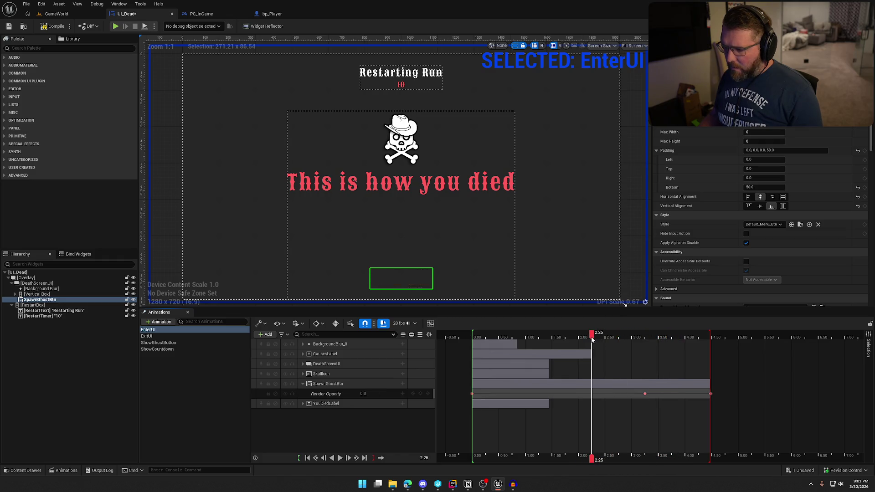
click(192, 357)
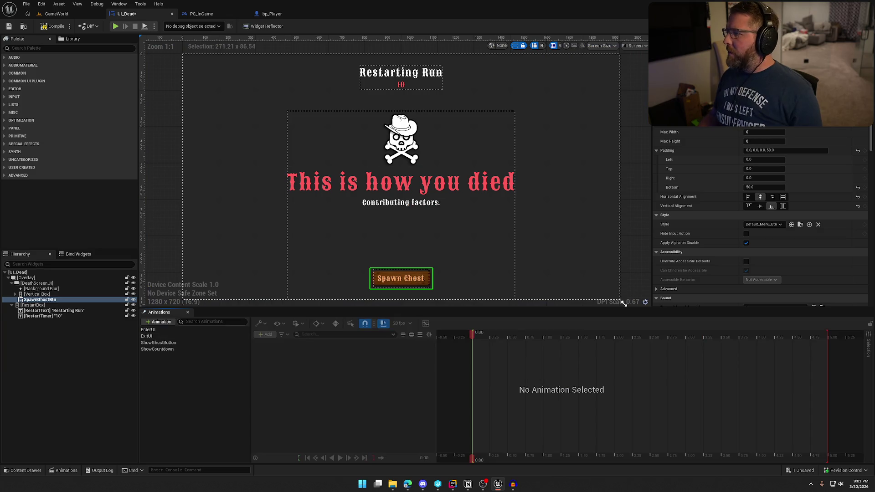
Set the Delay to 2.25 s and wire its Completed pin to Set Timer by Event.
click(857, 26)
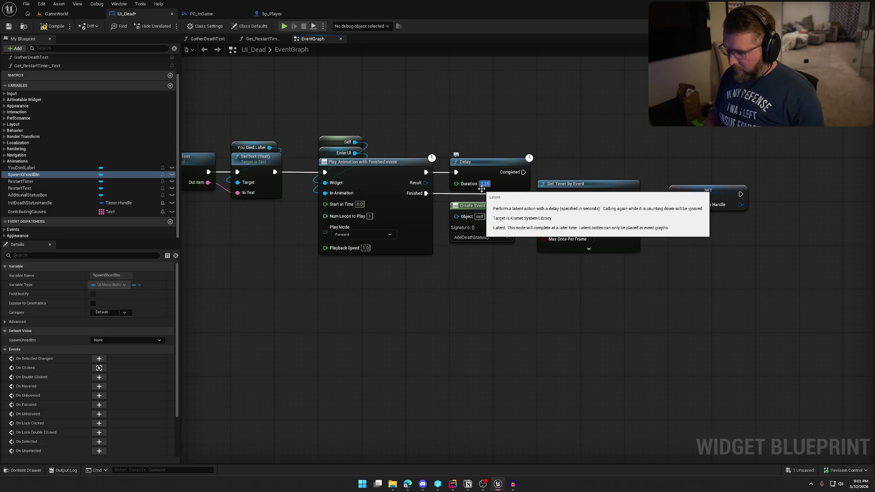
drag(545, 195, 544, 195)
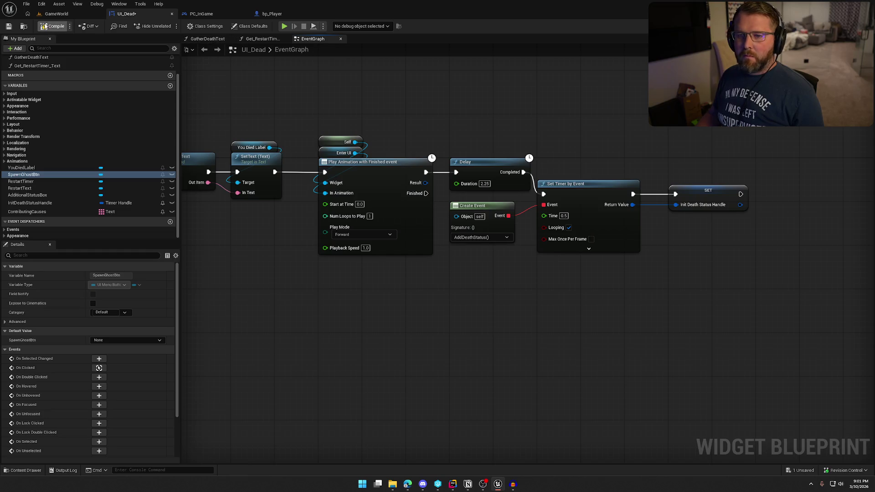
click(65, 15)
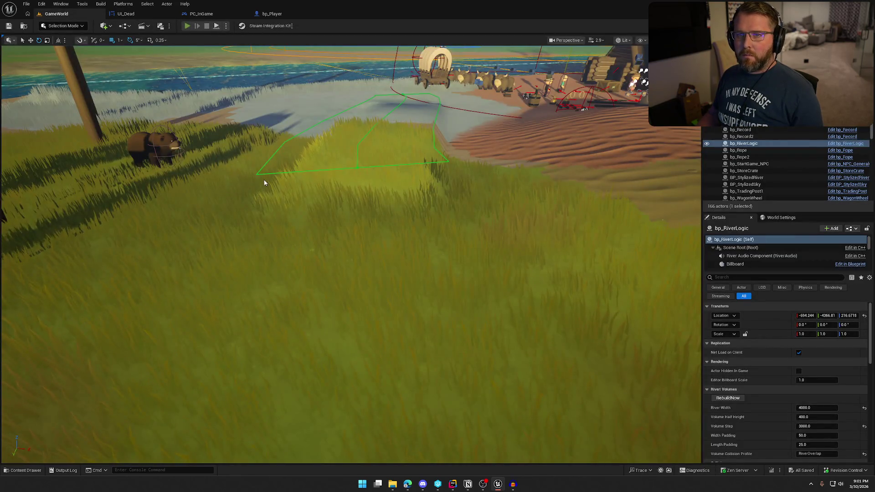
Play, walk the character into the bear until the death screen lists Damage, then stop.
key(alt+p)
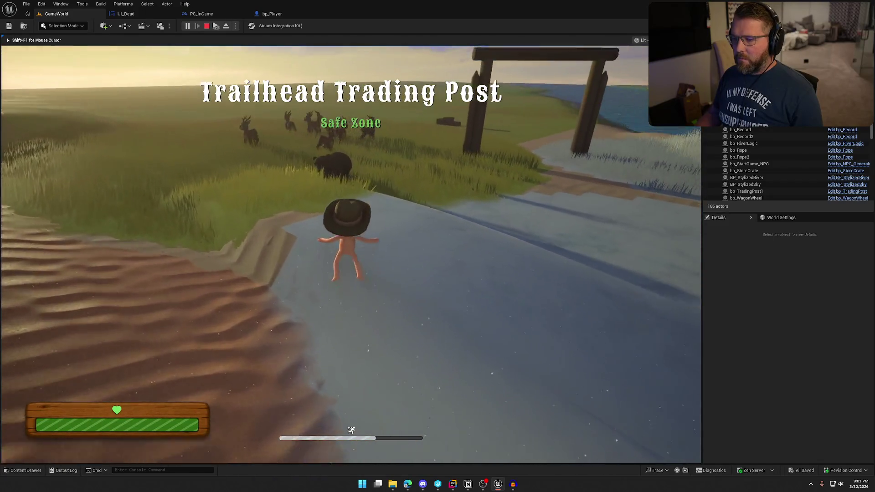
key(w)
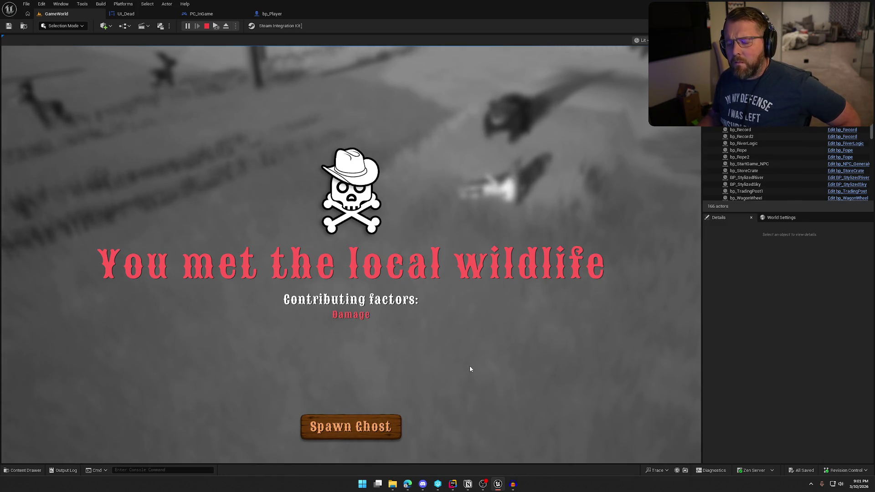
key(Escape)
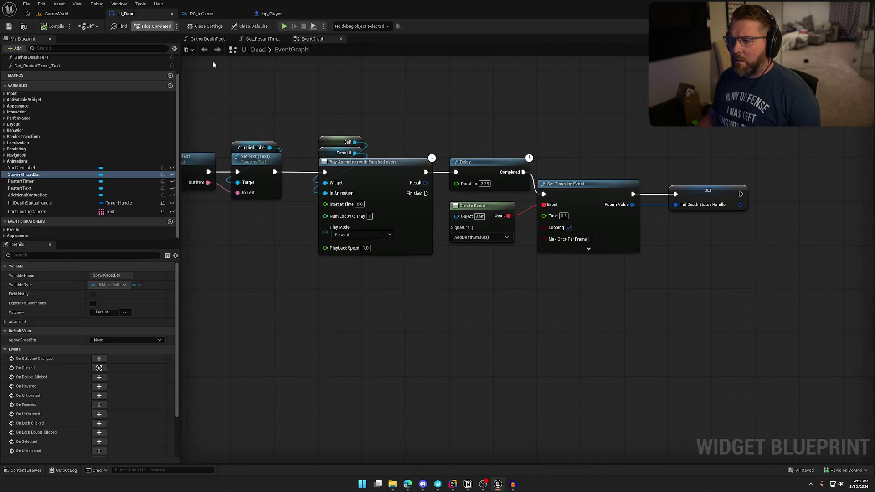
Inspect the Spawn Ghost, AddDeathStatus and timer-clearing nodes in the event graph.
drag(483, 341, 587, 267)
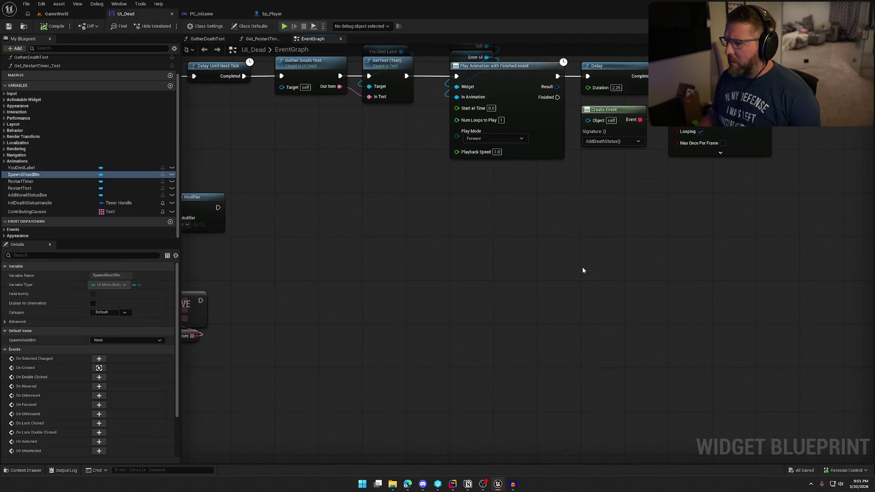
mouse_move(383, 412)
mouse_down()
mouse_move(611, 294)
mouse_move(731, 162)
mouse_move(772, 328)
mouse_up()
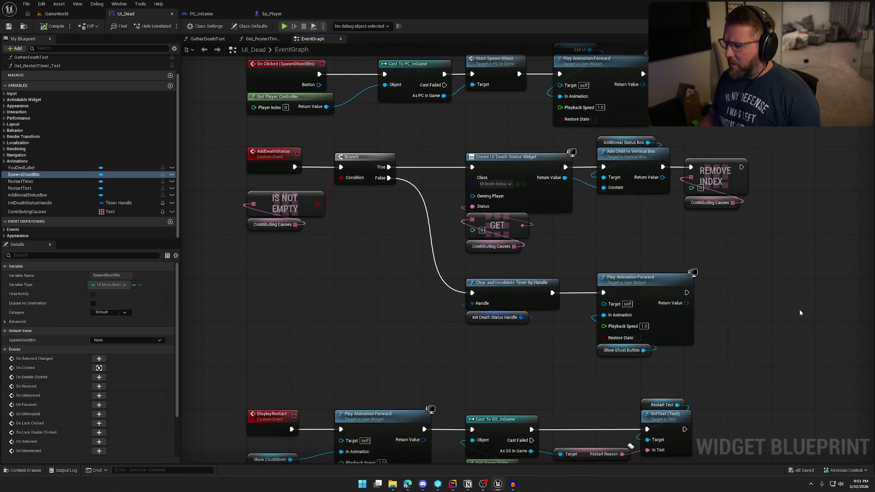
mouse_move(704, 362)
mouse_down()
mouse_move(578, 328)
mouse_move(362, 310)
mouse_up()
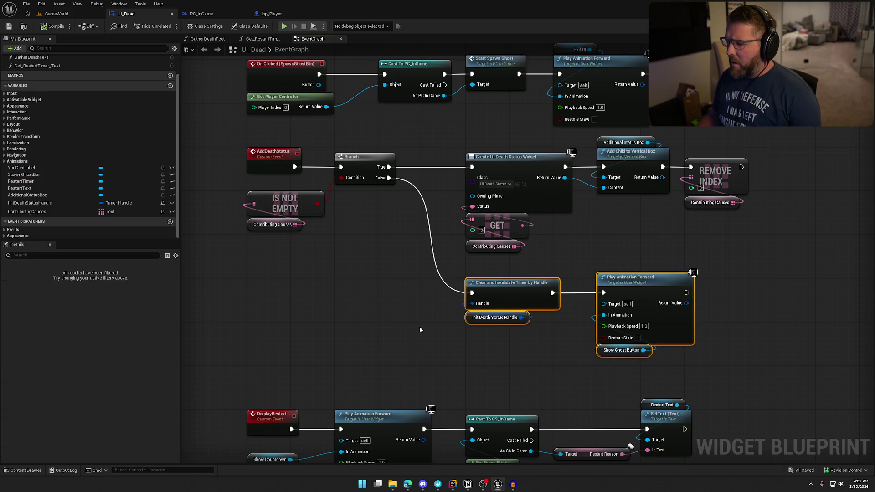
click(837, 26)
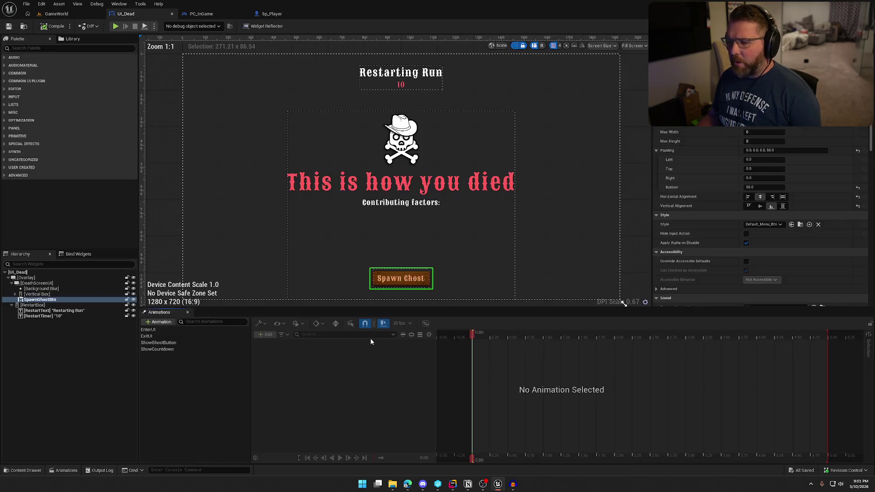
Delete the SpawnGhostBtn track from EnterUI, then compile and save UI_Dead.
click(148, 330)
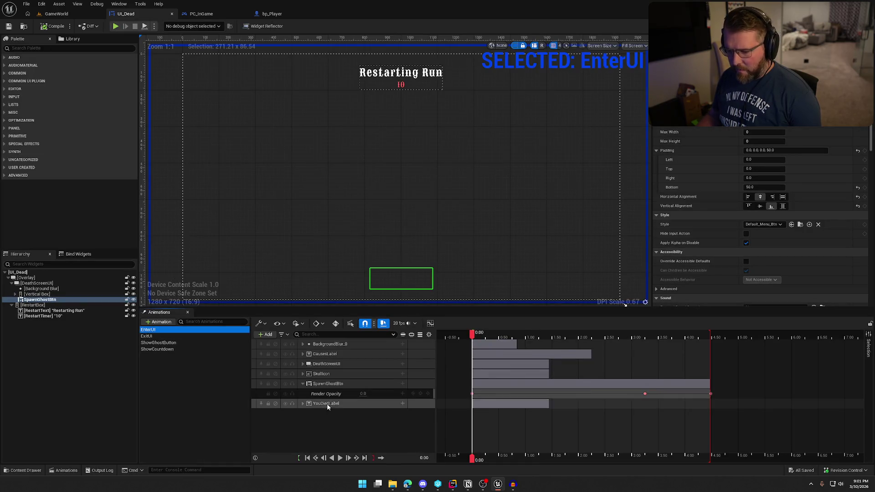
click(335, 384)
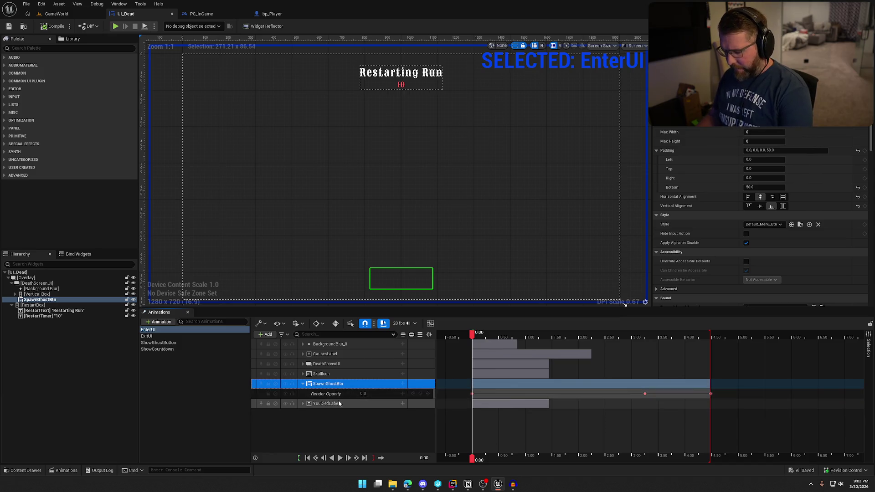
key(Delete)
click(50, 26)
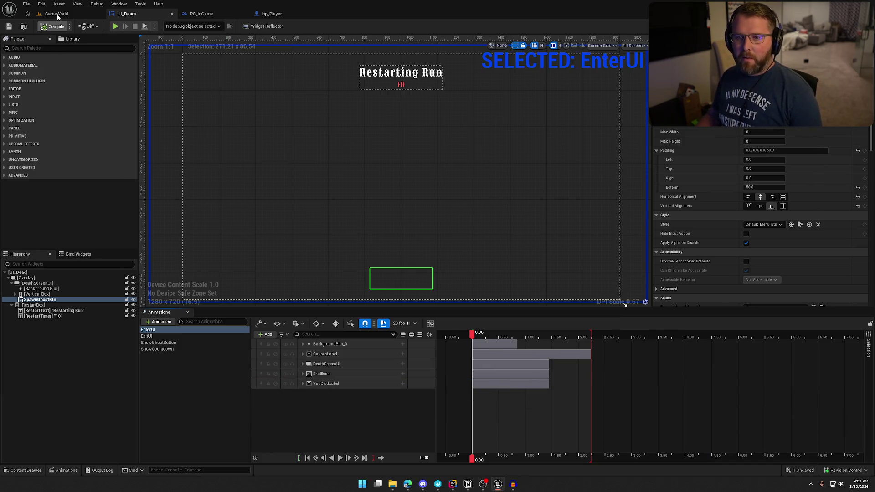
click(98, 15)
Play, let the bear kill the character, then click Spawn Ghost on the revised death screen.
click(188, 26)
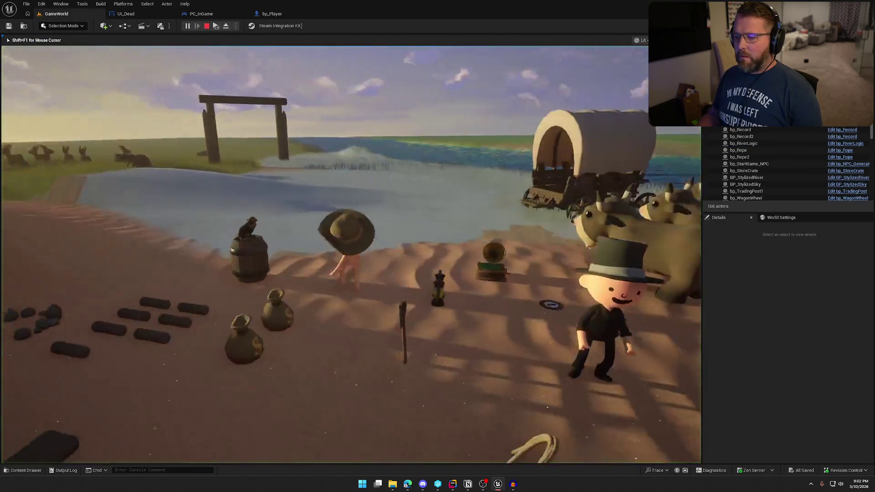
key(w)
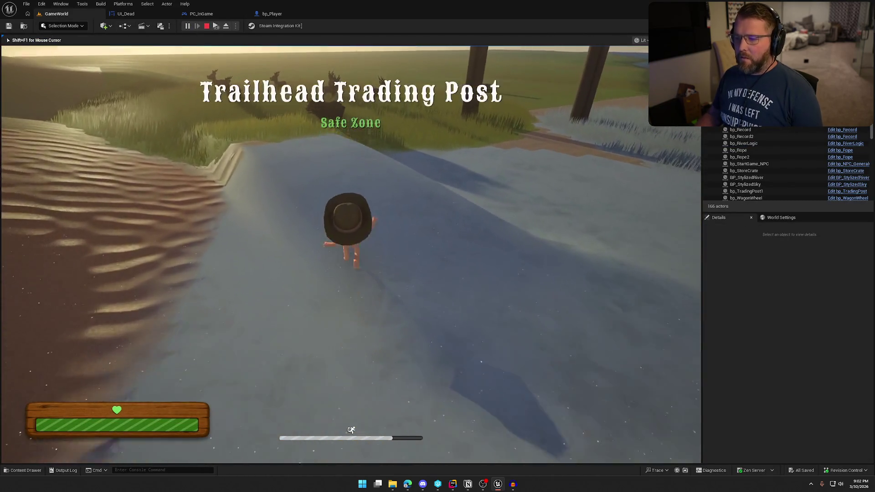
key(w)
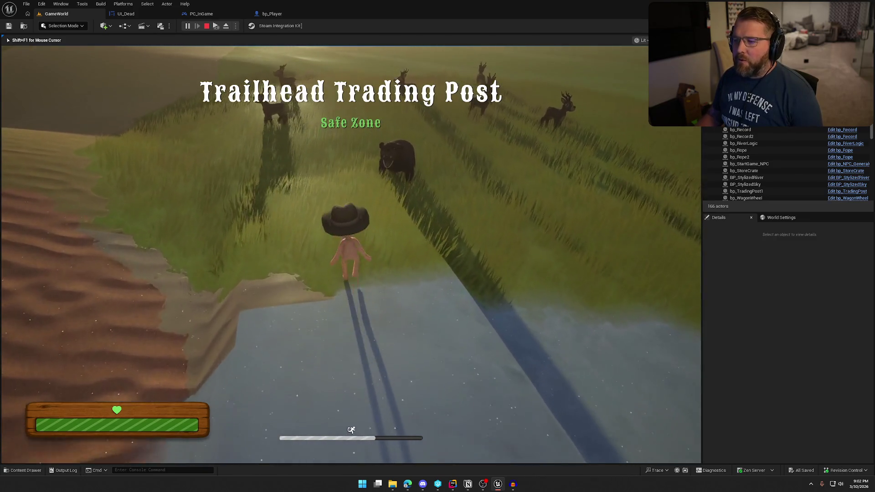
key(w)
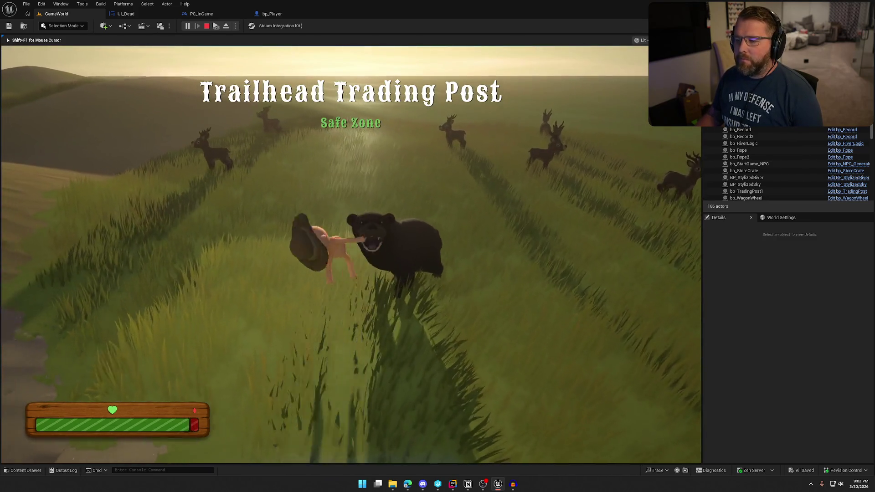
key(w)
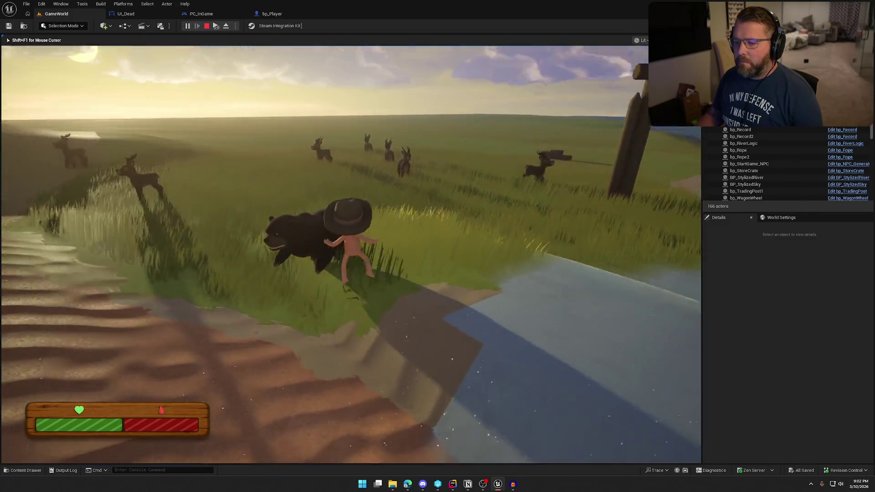
key(w)
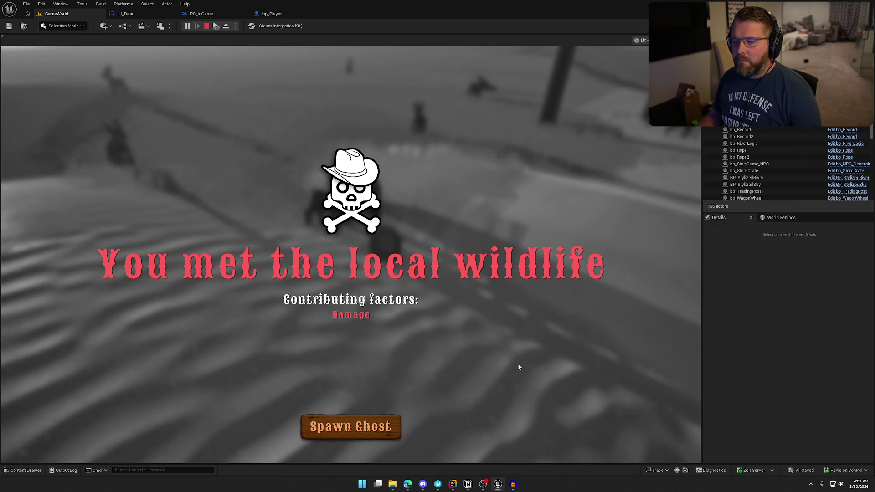
click(486, 384)
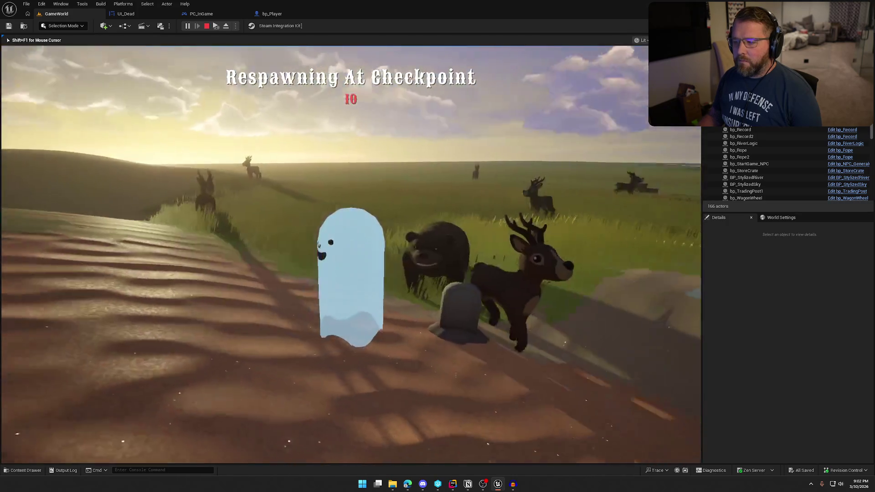